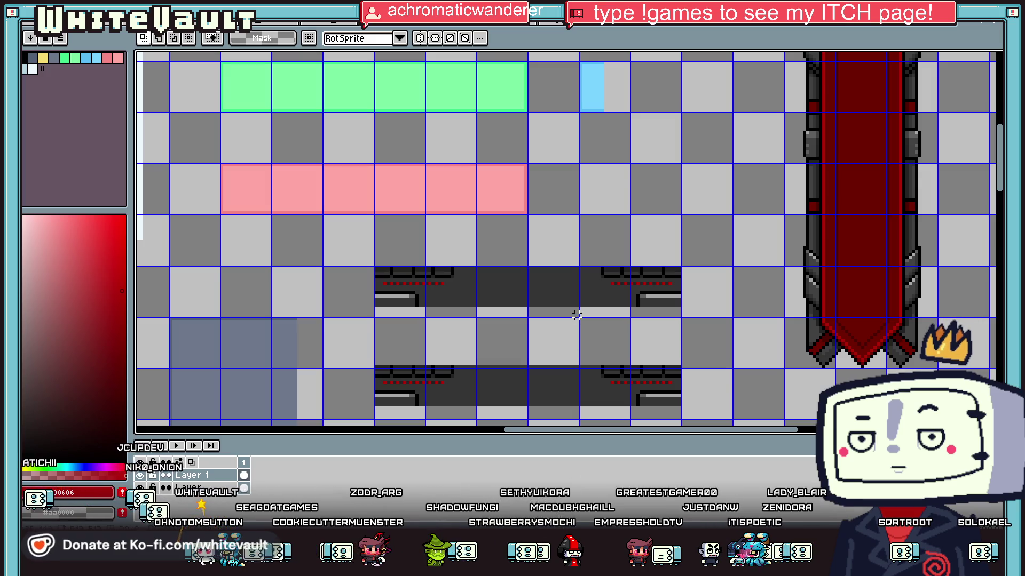
# Flatten the Tble.png sprite's two layers into a single layer
pyautogui.scroll(-3, 577, 315)
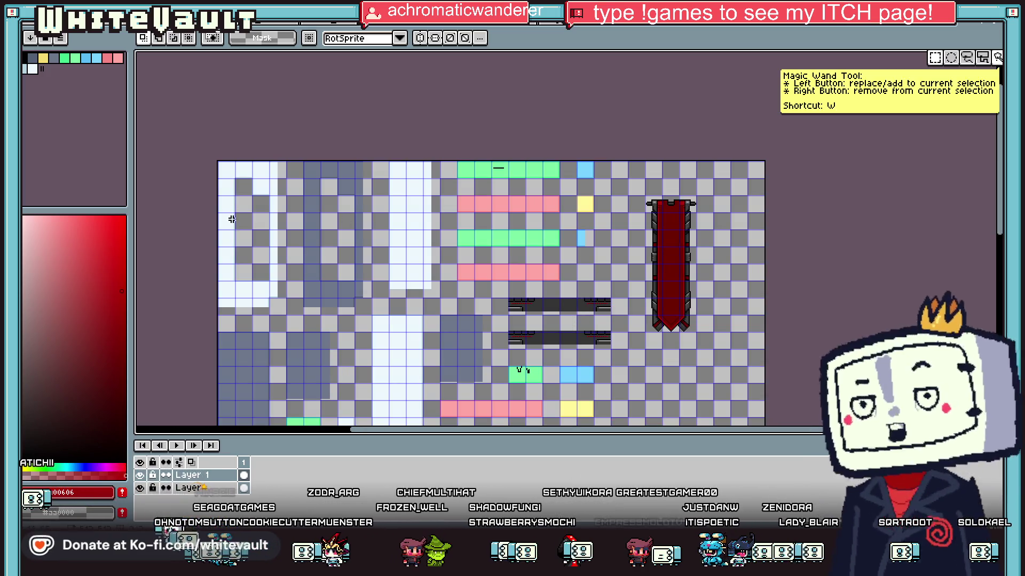
pyautogui.rightClick(210, 486)
pyautogui.click(265, 475)
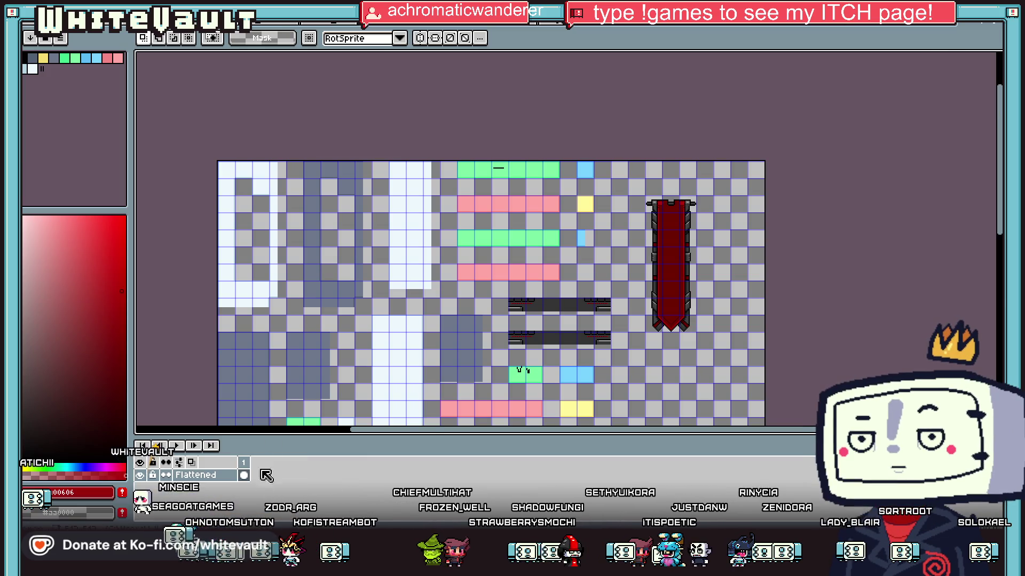
# Select the entire Tble.png image for copying and close the sprite
pyautogui.scroll(-3, 274, 210)
pyautogui.scroll(-3, 275, 210)
pyautogui.hotkey('ctrl', 't')
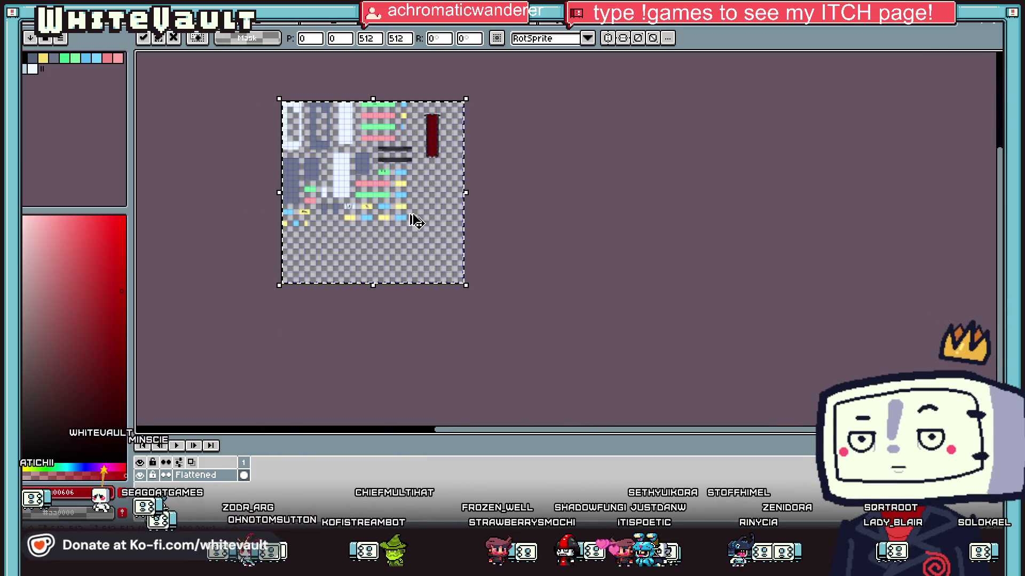
pyautogui.click(1000, 26)
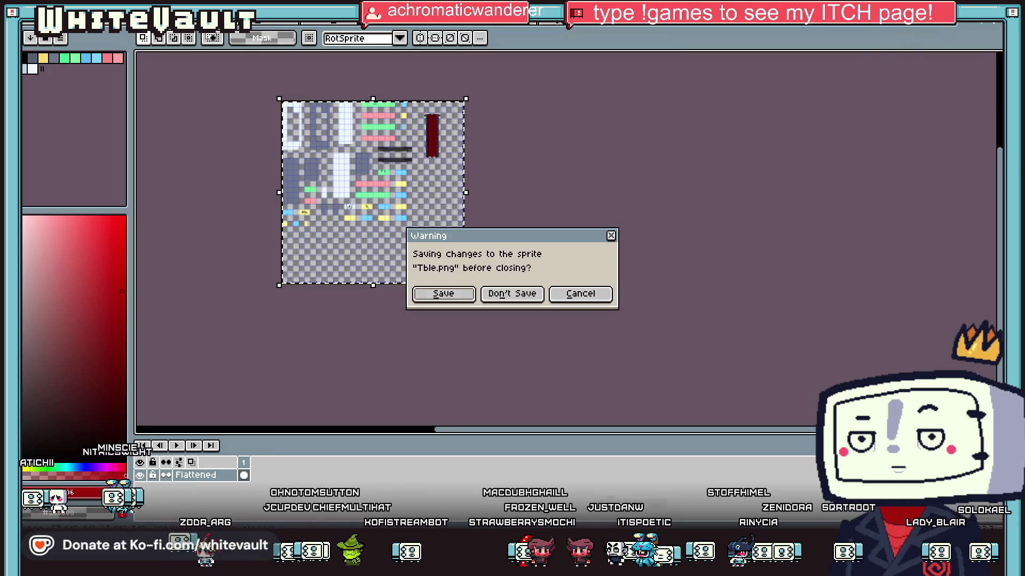
# Choose Don't Save so Tble.png closes and the other tile sprite shows
pyautogui.click(525, 295)
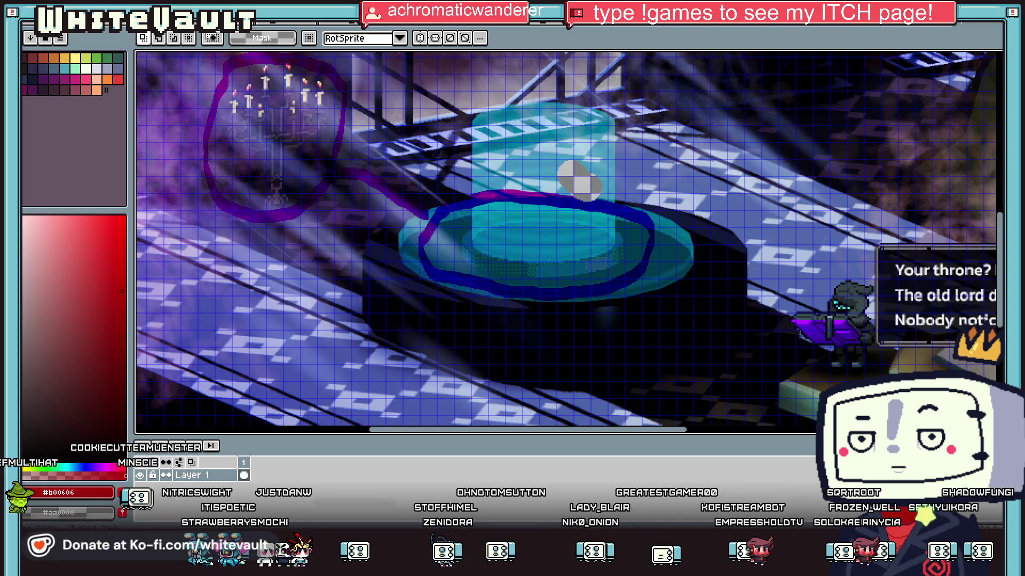
pyautogui.scroll(-3, 460, 180)
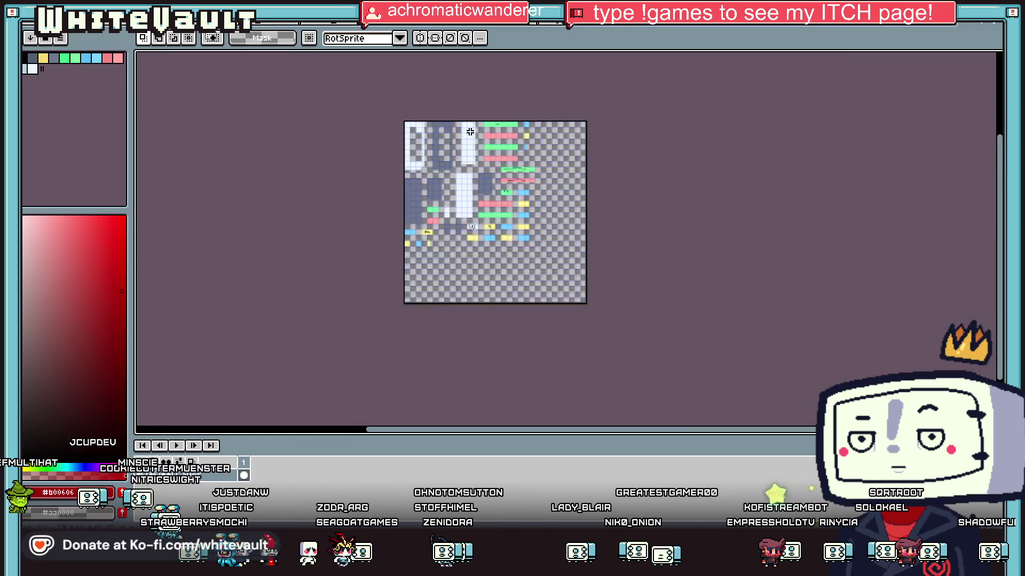
# Paste the copied Tble tile sheet into the second sprite and commit it in place
pyautogui.scroll(1, 696, 193)
pyautogui.hotkey('ctrl', 'v')
pyautogui.click(696, 193)
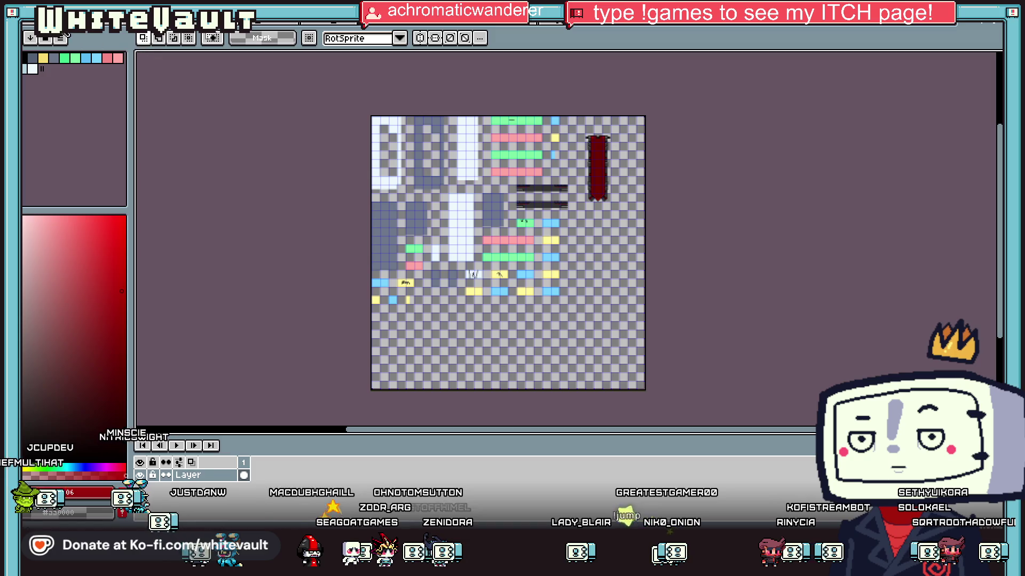
pyautogui.click(61, 38)
pyautogui.click(278, 244)
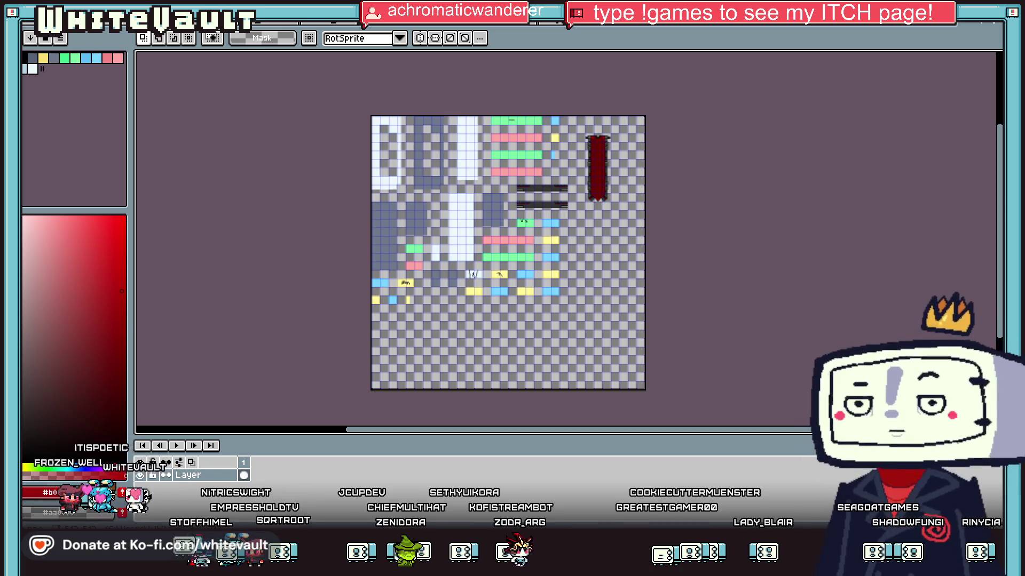
# Zoom in on the pasted tile sheet and dismiss the File menu without choosing anything
pyautogui.scroll(2, 503, 228)
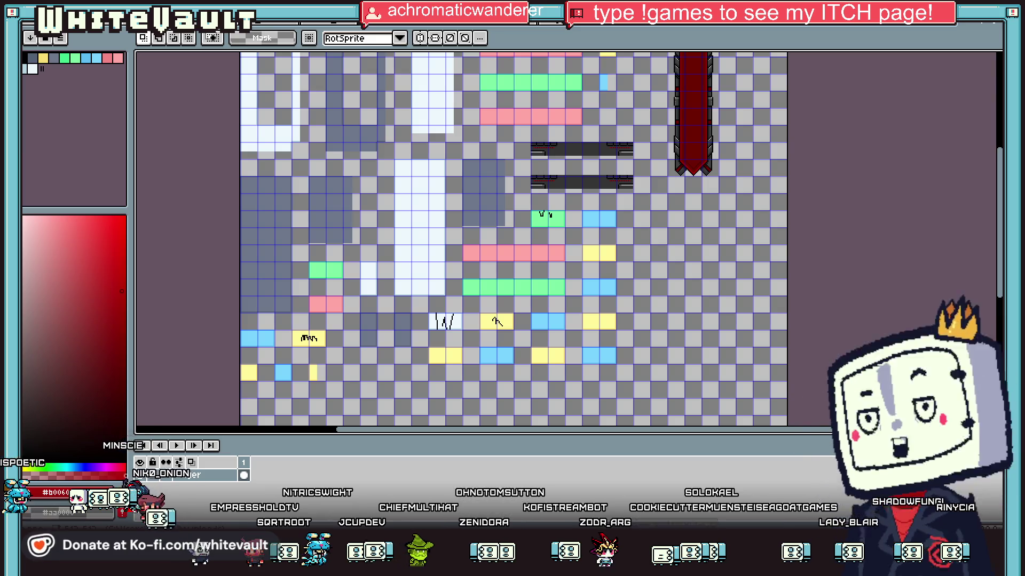
pyautogui.click(33, 32)
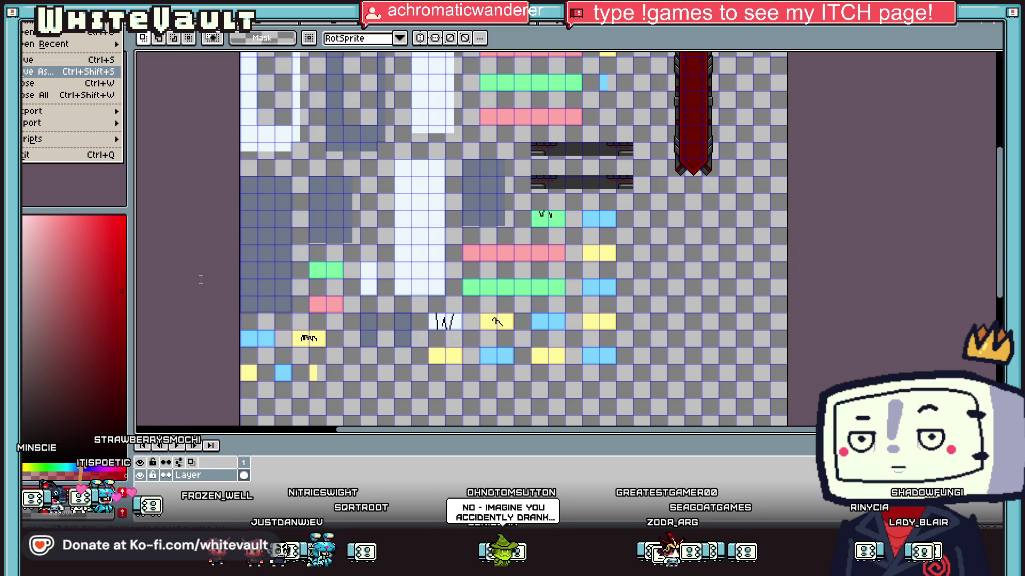
pyautogui.click(456, 297)
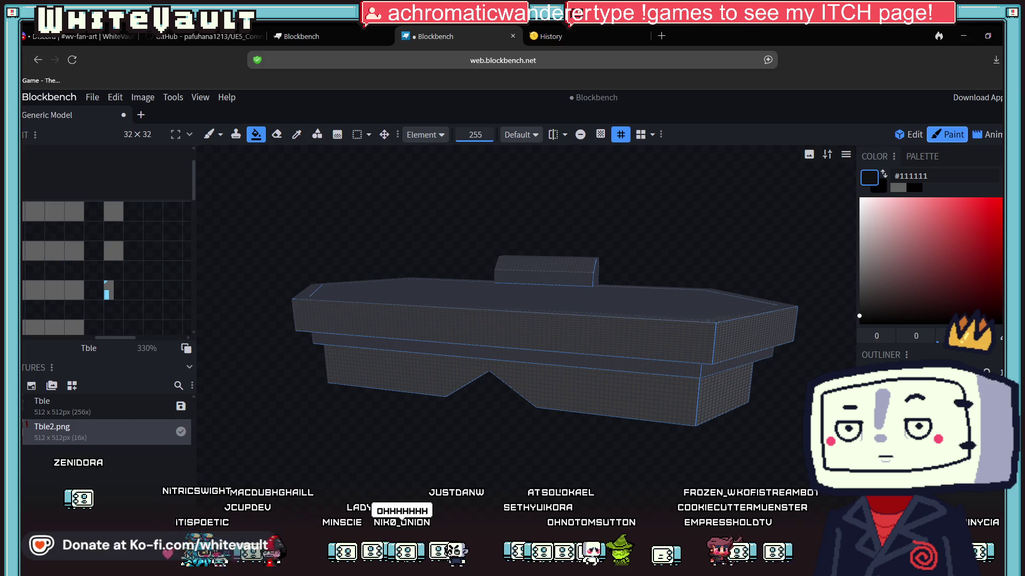
# Paint a long black rectangle and a vertical black line on the table's side face
pyautogui.scroll(5, 629, 429)
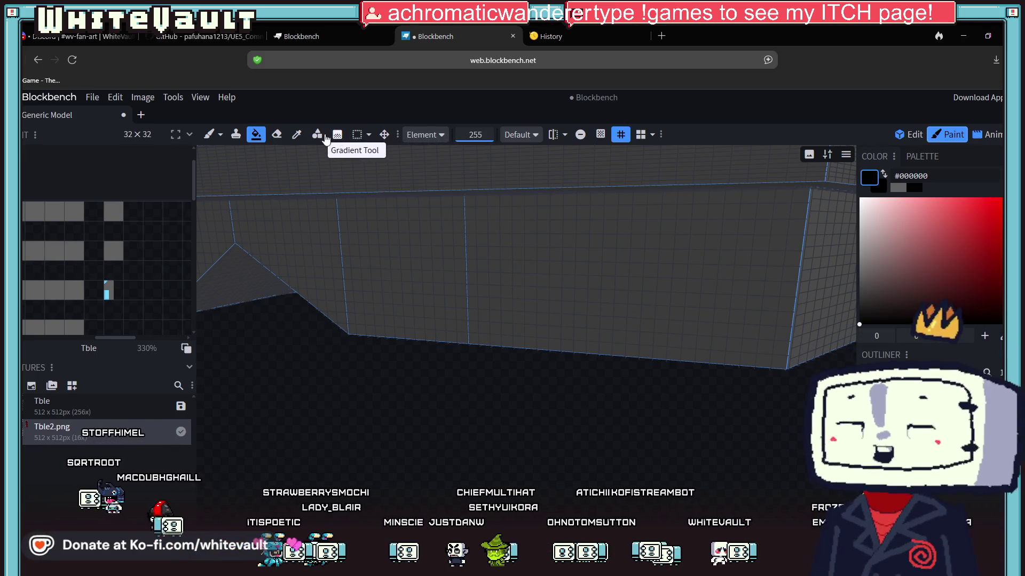
pyautogui.click(317, 134)
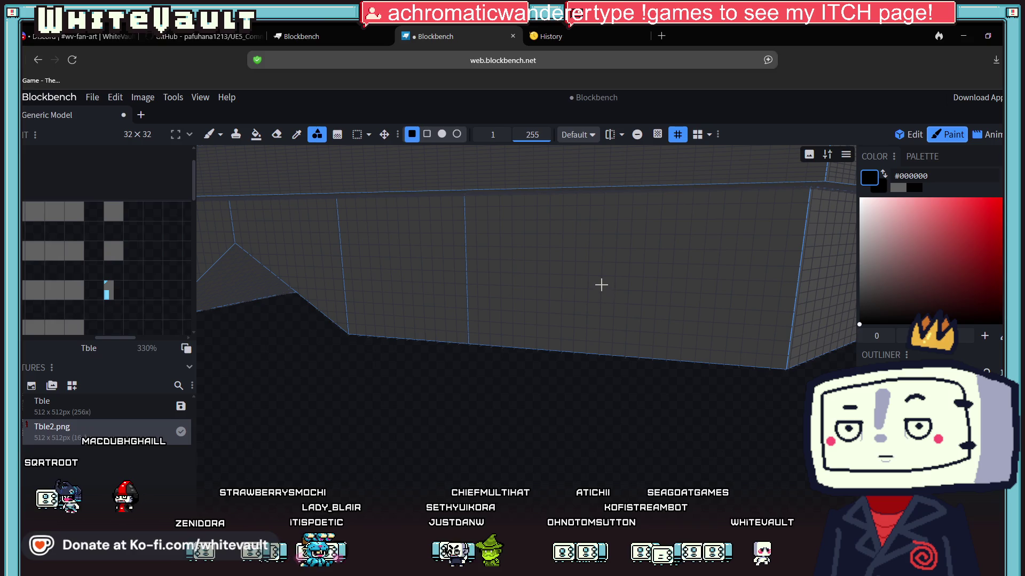
pyautogui.moveTo(589, 263)
pyautogui.mouseDown()
pyautogui.moveTo(793, 275)
pyautogui.moveTo(767, 442)
pyautogui.moveTo(750, 441)
pyautogui.mouseUp()
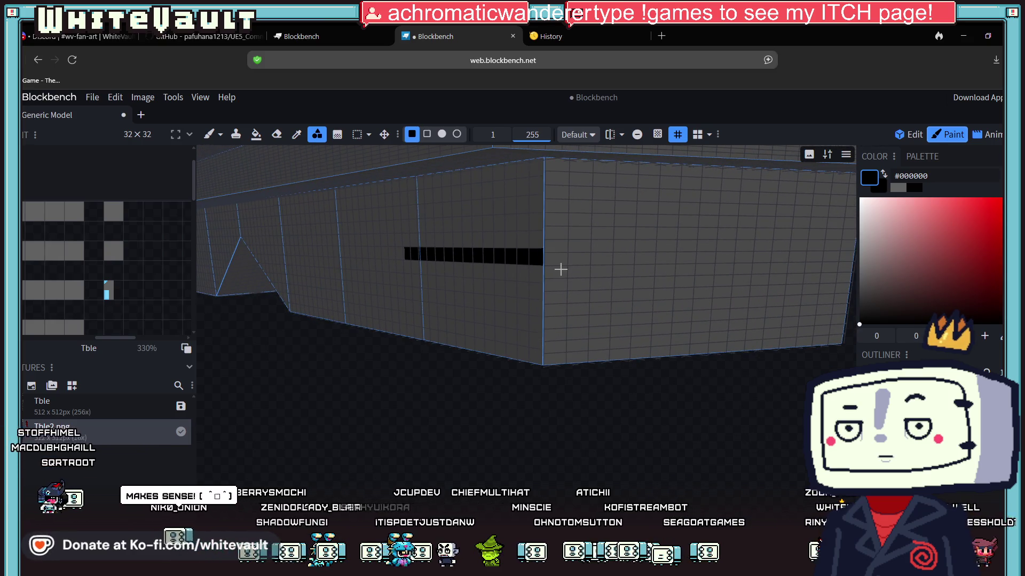
pyautogui.moveTo(412, 297)
pyautogui.mouseDown()
pyautogui.moveTo(464, 434)
pyautogui.moveTo(488, 437)
pyautogui.mouseUp()
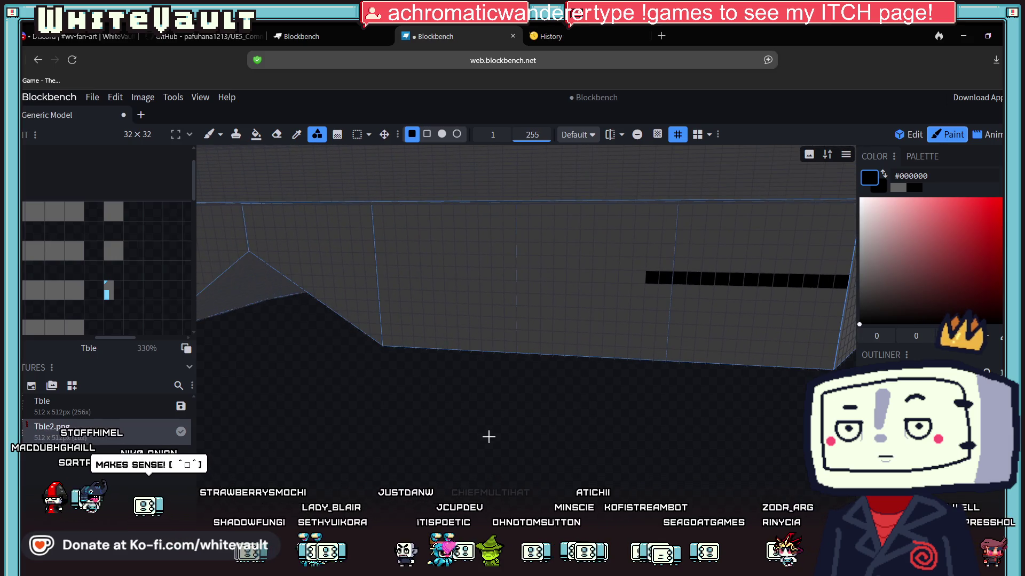
pyautogui.moveTo(637, 288)
pyautogui.mouseDown()
pyautogui.moveTo(635, 349)
pyautogui.moveTo(697, 414)
pyautogui.mouseUp()
# Paint grey shading strips below the black strip in light grey, #a6a6a6, #878787 and #4e4e4e
pyautogui.moveTo(907, 243); pyautogui.dragTo(856, 223)
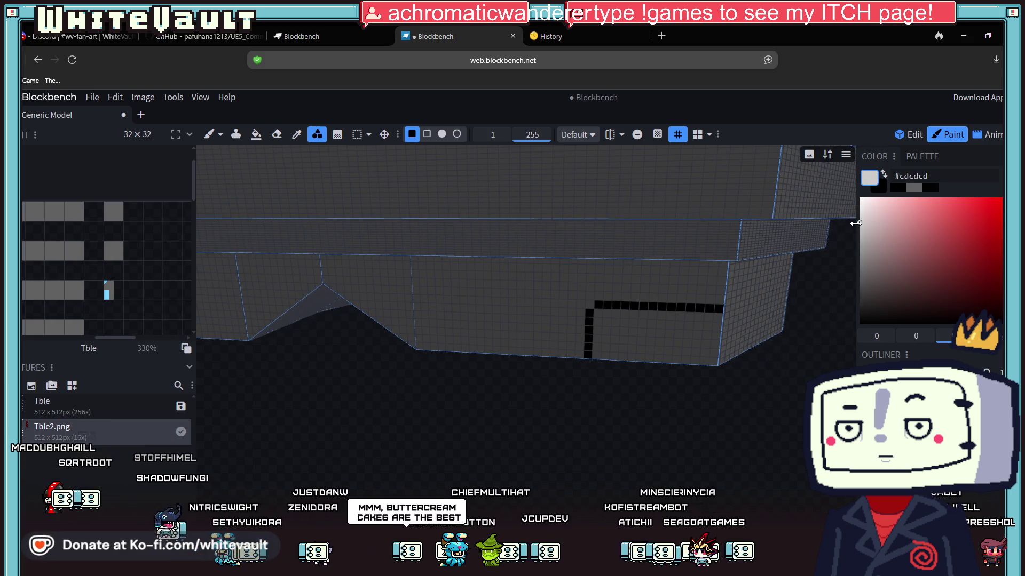
pyautogui.moveTo(614, 313); pyautogui.dragTo(720, 314)
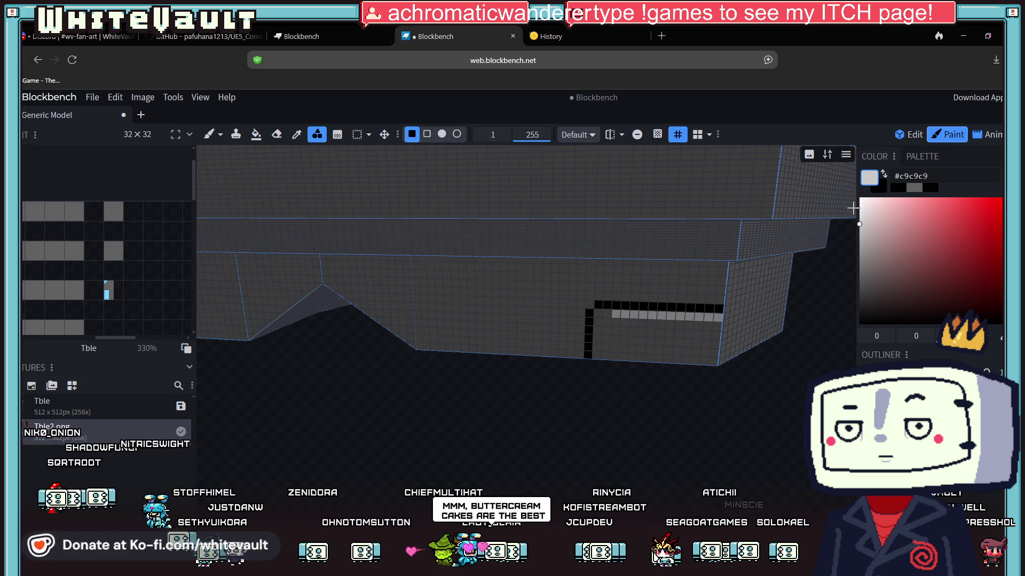
pyautogui.moveTo(876, 229); pyautogui.dragTo(856, 242)
pyautogui.moveTo(614, 315); pyautogui.dragTo(720, 315)
pyautogui.keyDown('alt'); pyautogui.click(717, 295); pyautogui.keyUp('alt')
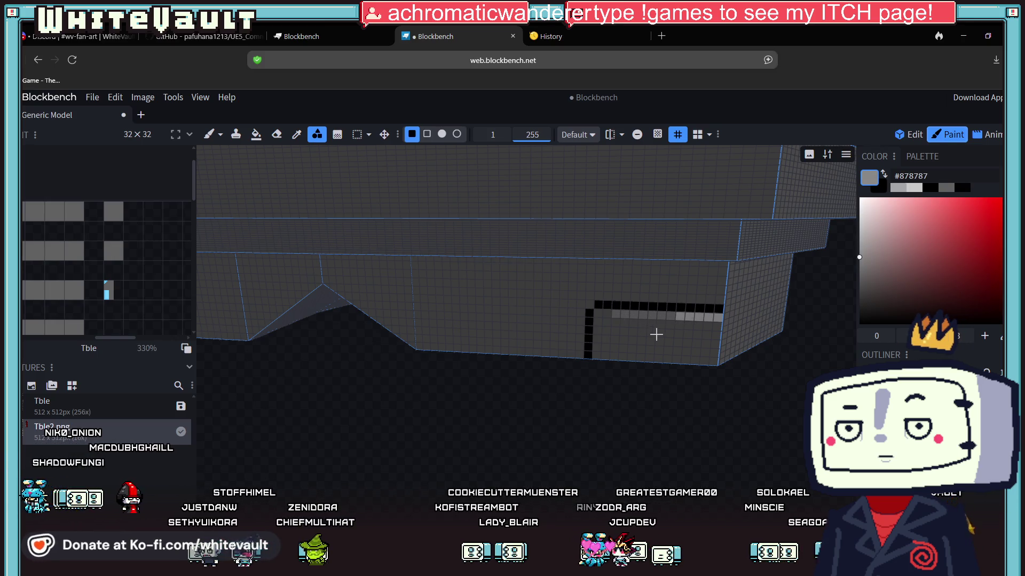
pyautogui.scroll(2, 614, 313)
pyautogui.keyDown('alt'); pyautogui.click(627, 359); pyautogui.keyUp('alt')
pyautogui.moveTo(617, 357); pyautogui.dragTo(734, 359)
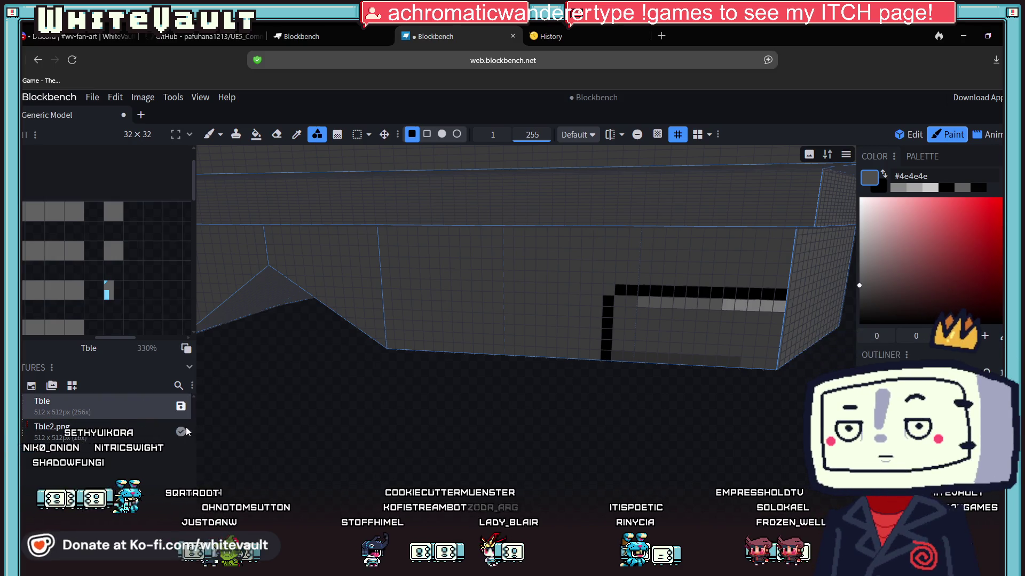
pyautogui.rightClick(160, 430)
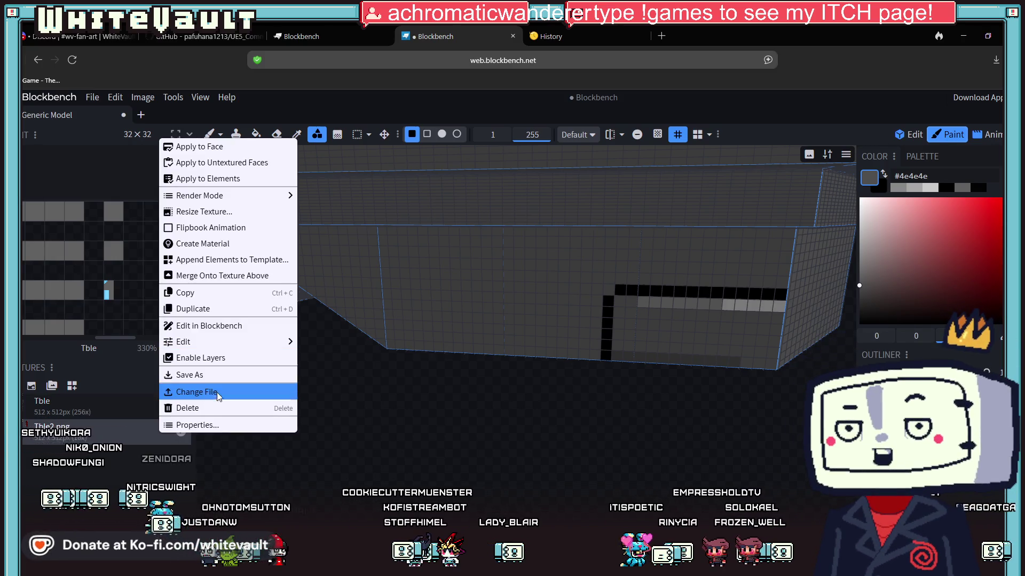
# Delete the Tble2.png texture and save the Tble texture to a PNG file
pyautogui.click(214, 409)
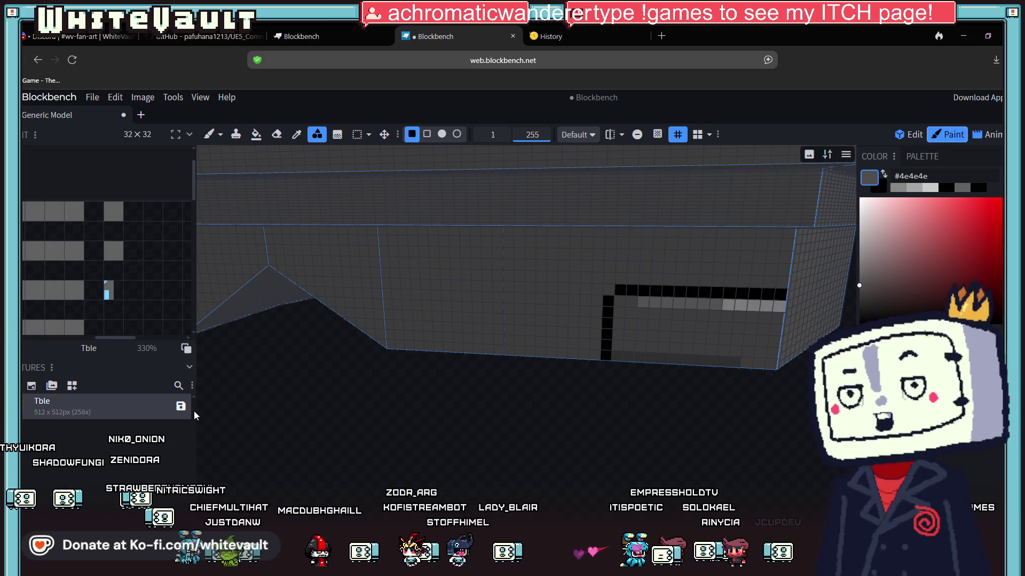
pyautogui.click(181, 406)
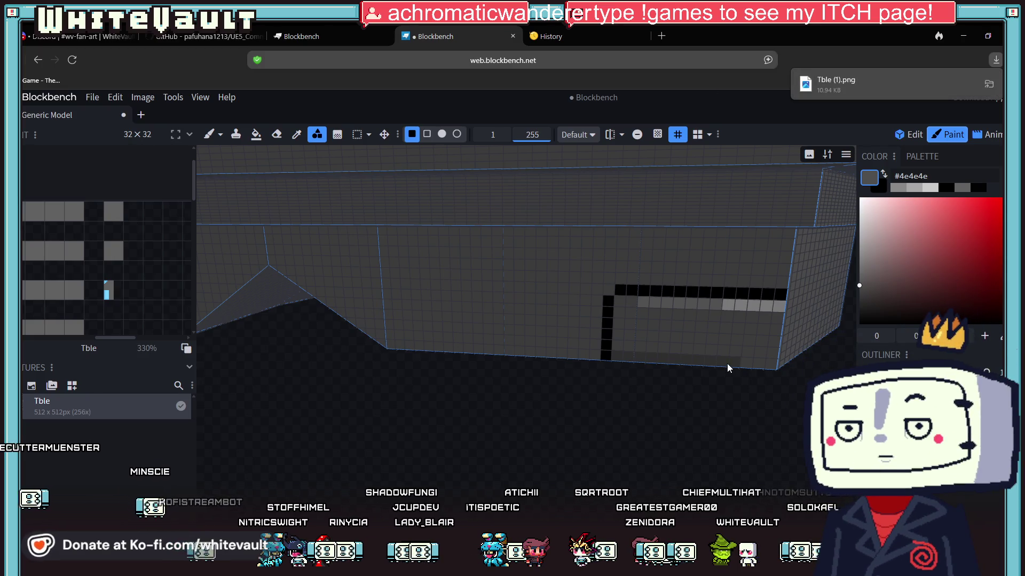
# Paint very dark grey #2a2a2a strokes along the bottom strip and across the model's face
pyautogui.moveTo(755, 427); pyautogui.dragTo(740, 458)
pyautogui.moveTo(753, 403); pyautogui.dragTo(727, 395)
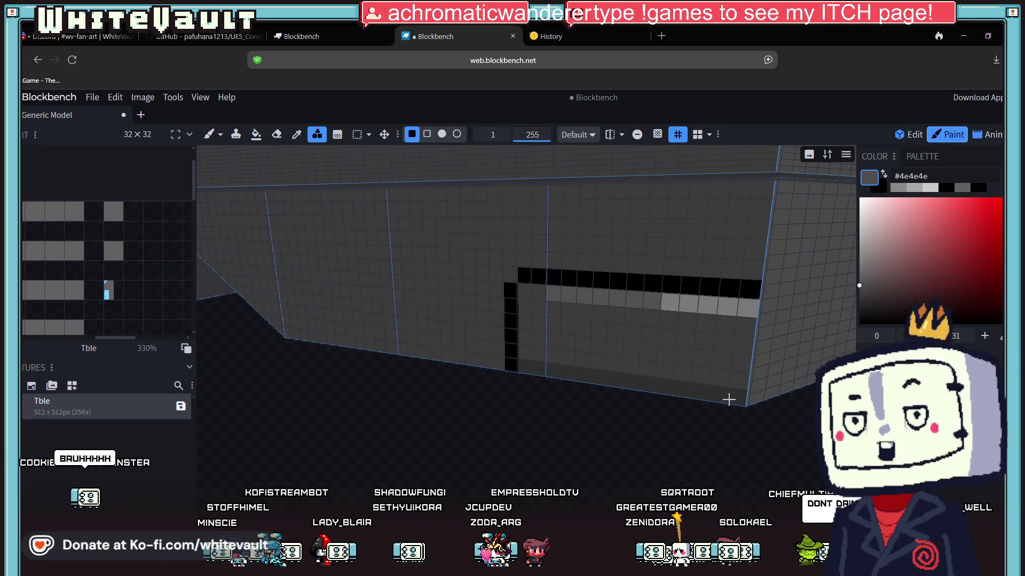
pyautogui.moveTo(531, 343); pyautogui.dragTo(742, 379)
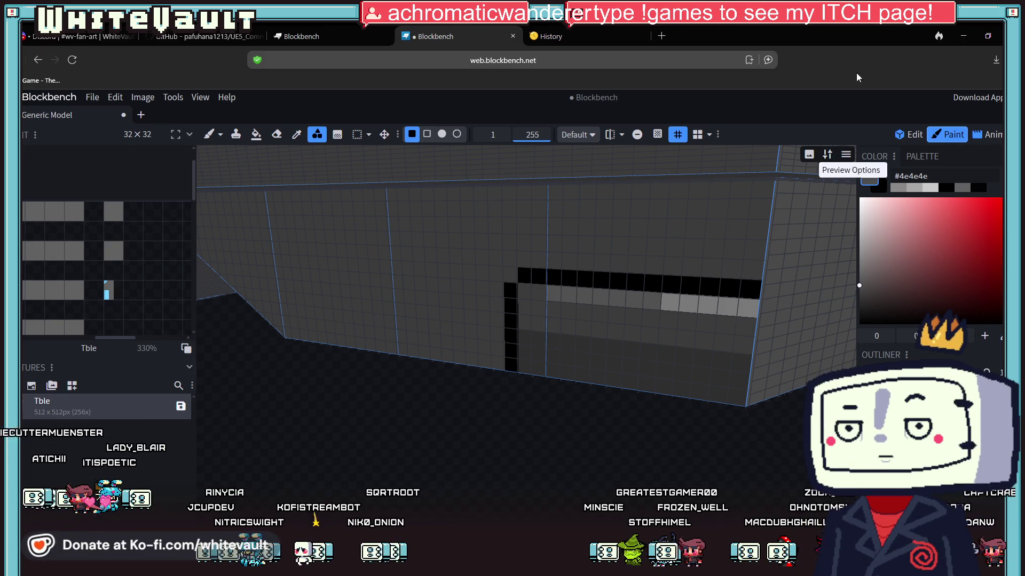
pyautogui.click(861, 302)
pyautogui.moveTo(524, 369); pyautogui.dragTo(736, 397)
pyautogui.scroll(-10, 622, 441)
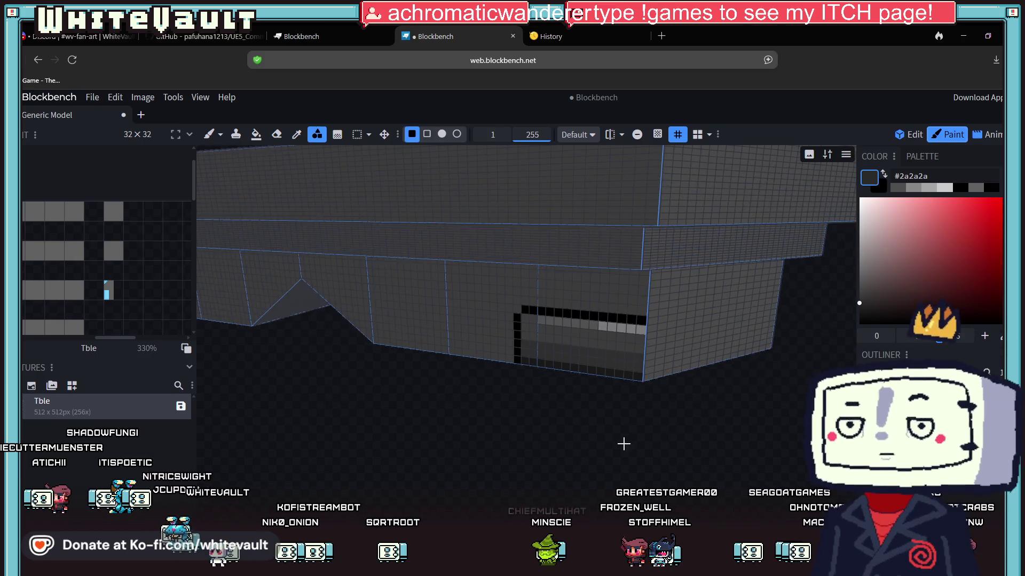
pyautogui.scroll(10, 697, 450)
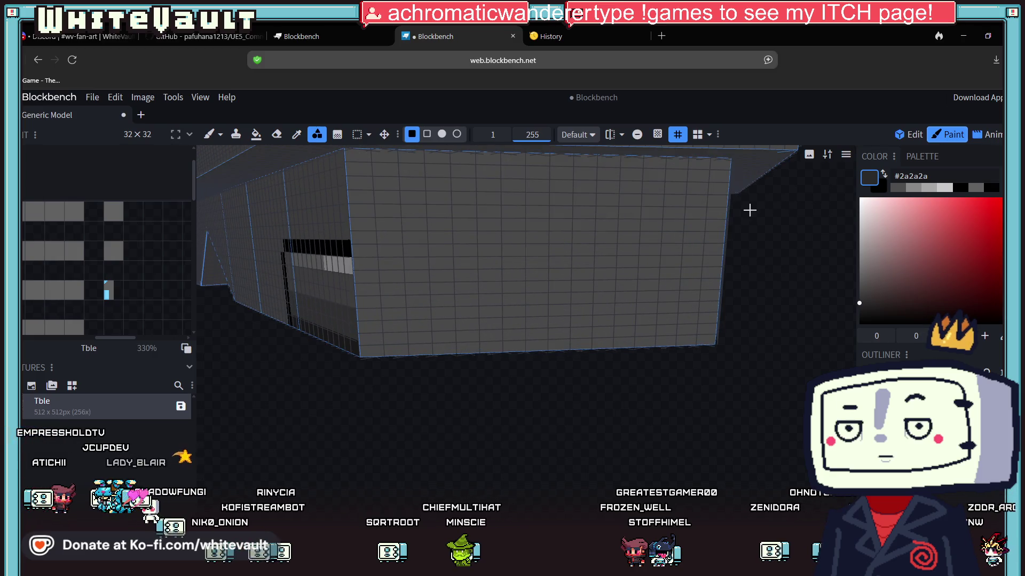
pyautogui.moveTo(367, 248); pyautogui.dragTo(427, 249)
# Paint a black stripe across the face, then sample #878787 grey and brush it over the dark strip
pyautogui.click(961, 191)
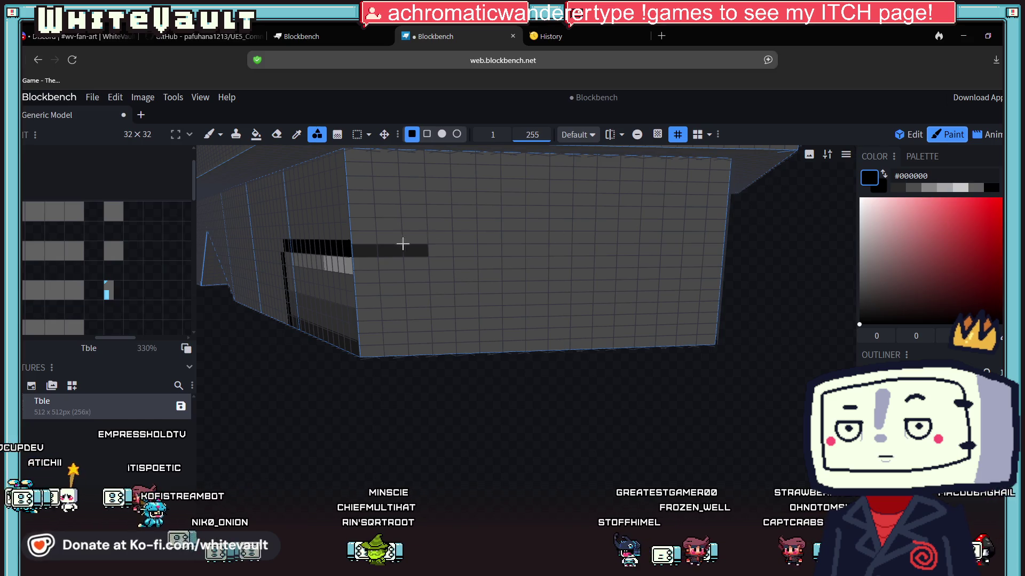
pyautogui.moveTo(368, 237); pyautogui.dragTo(451, 235)
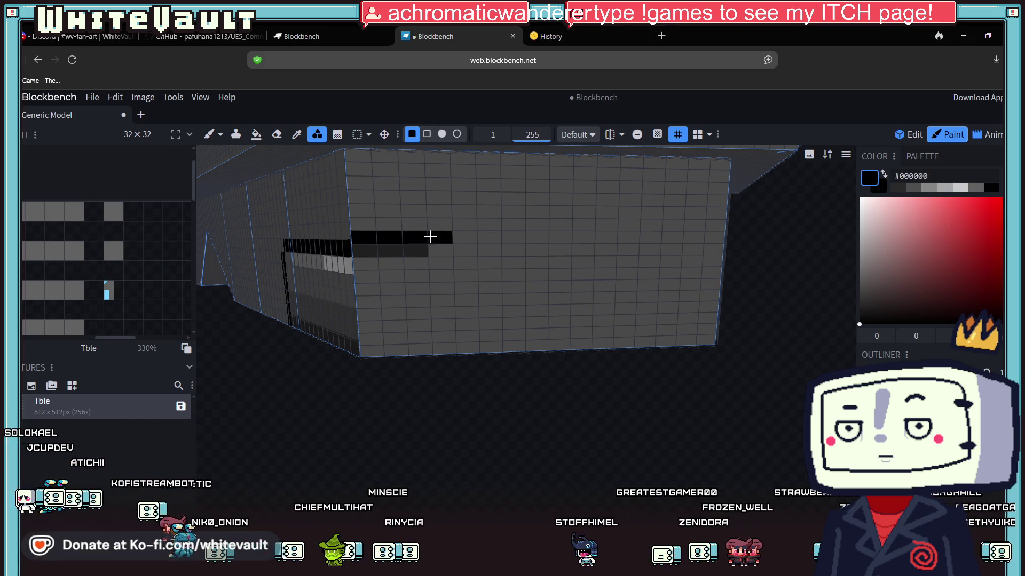
pyautogui.moveTo(778, 210)
pyautogui.mouseDown()
pyautogui.moveTo(491, 458)
pyautogui.moveTo(524, 437)
pyautogui.mouseUp()
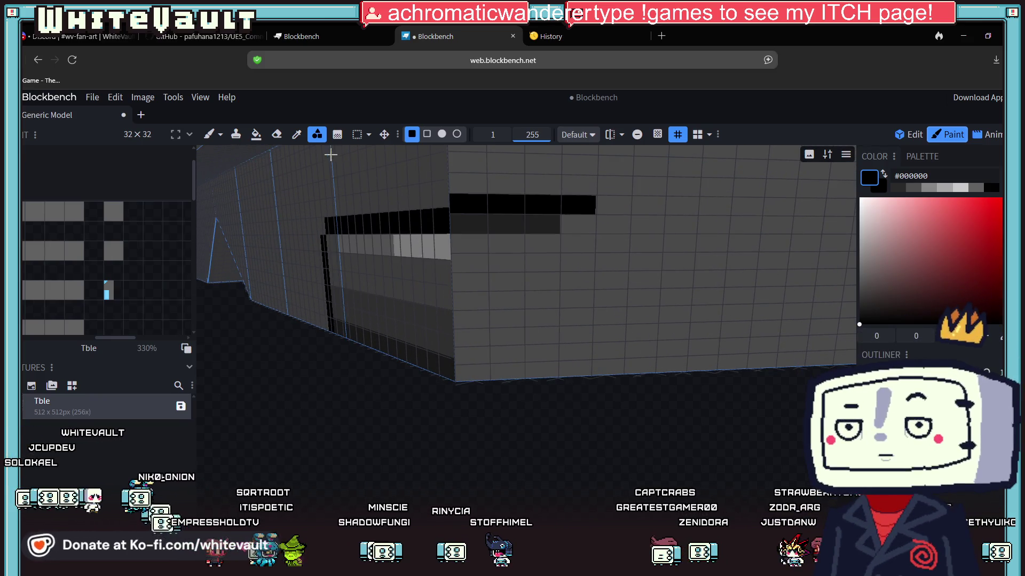
pyautogui.click(297, 134)
pyautogui.click(742, 221)
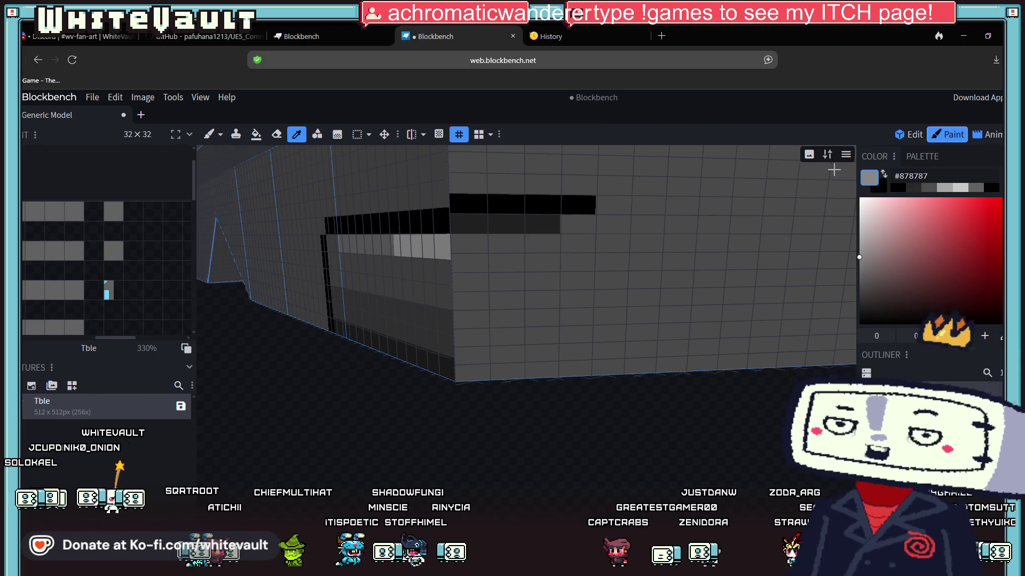
pyautogui.click(209, 134)
pyautogui.moveTo(474, 233); pyautogui.dragTo(574, 221)
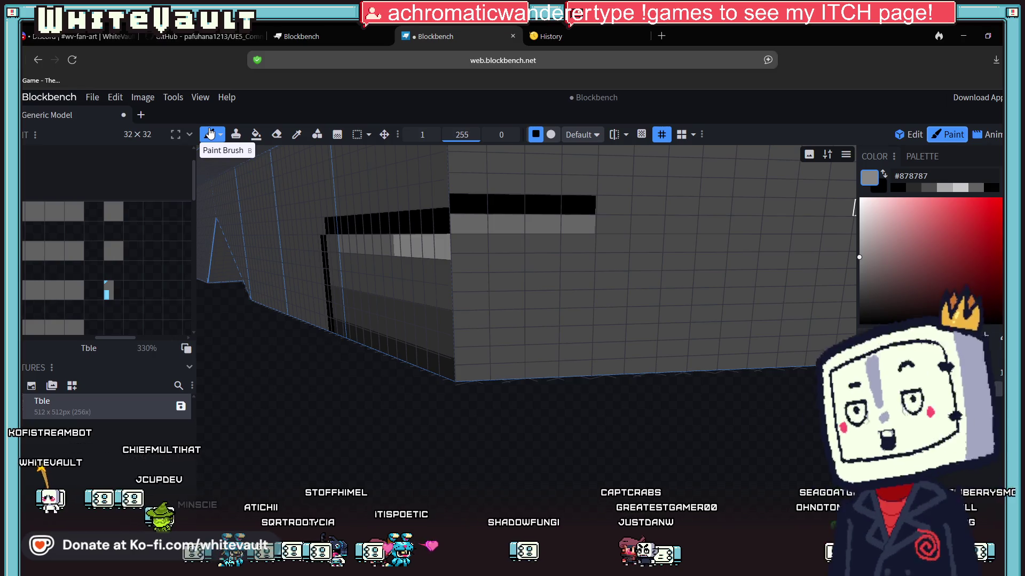
# Select the large end face in Edit mode and trial a UV shift, undoing it
pyautogui.click(923, 138)
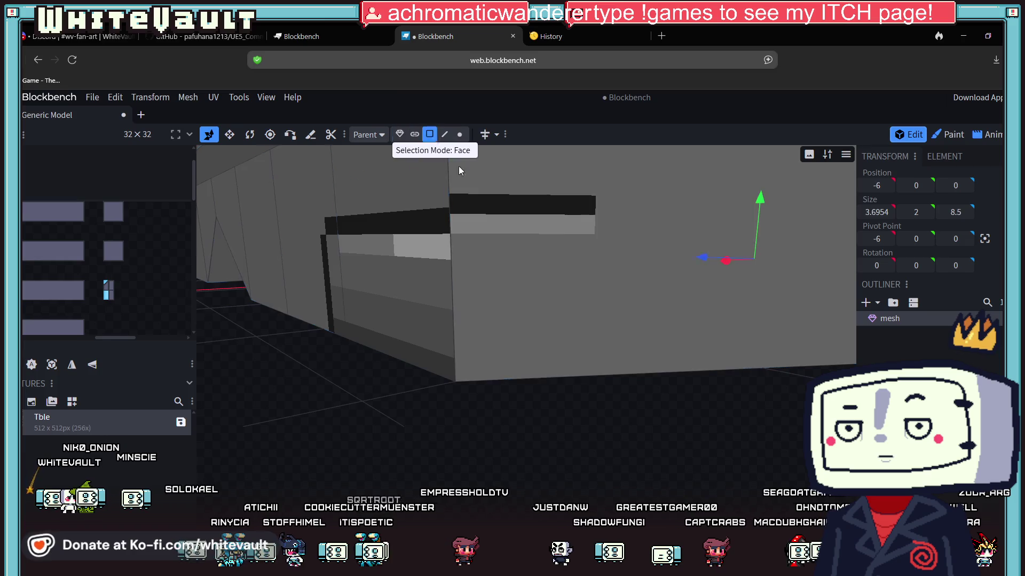
pyautogui.click(533, 288)
pyautogui.scroll(-3, 137, 276)
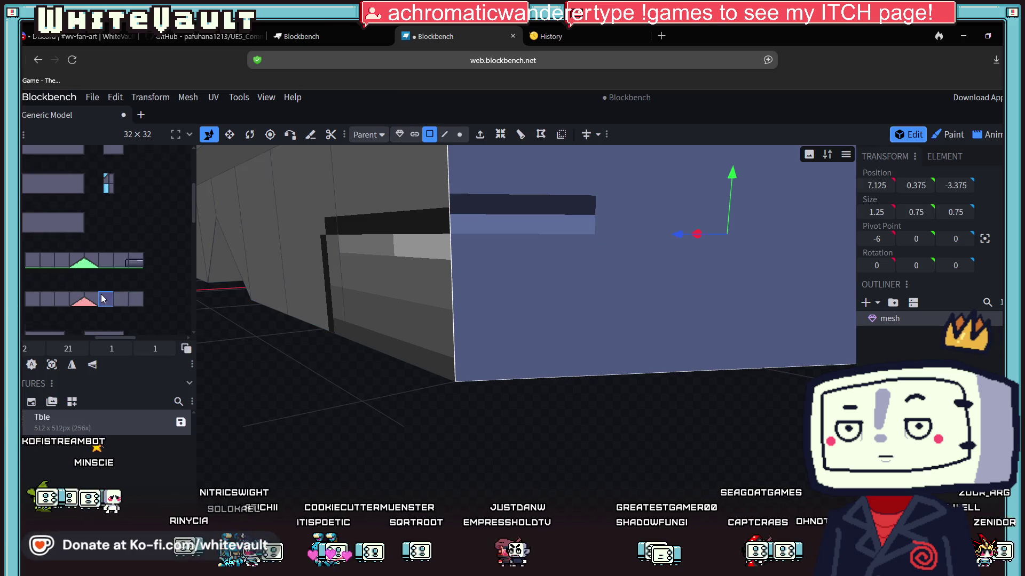
pyautogui.moveTo(118, 338); pyautogui.dragTo(44, 338)
pyautogui.scroll(-5, 100, 298)
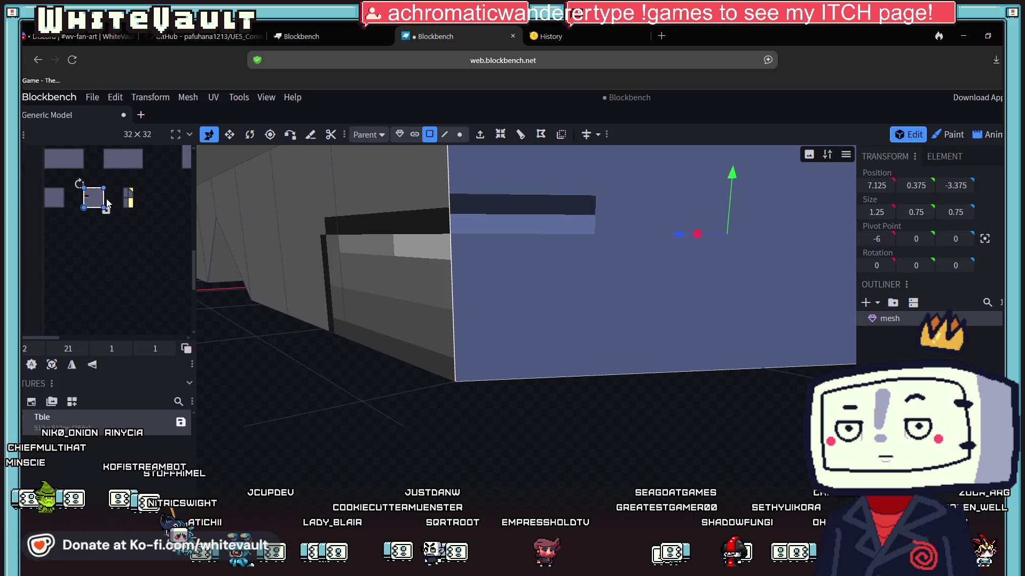
pyautogui.scroll(4, 86, 188)
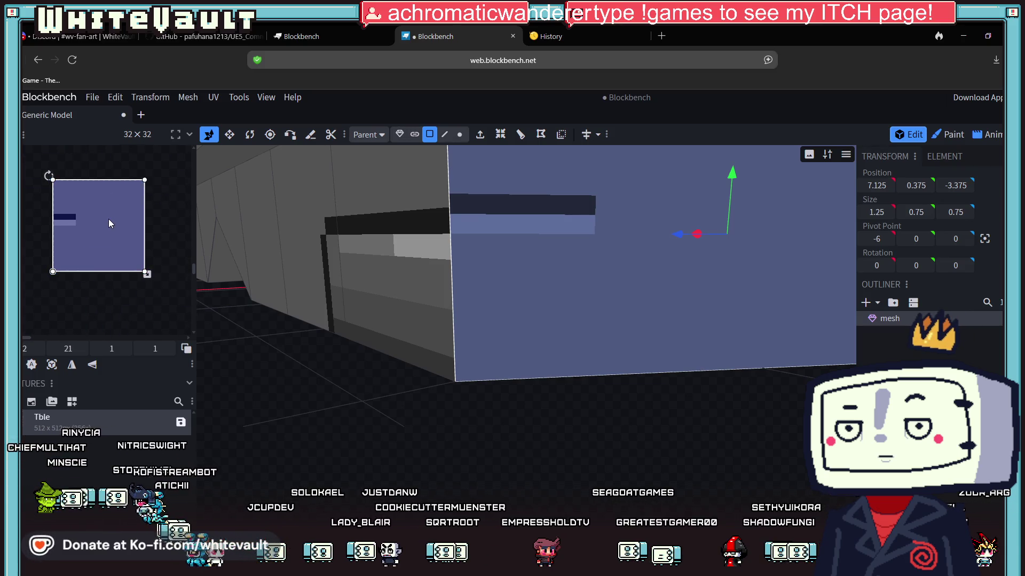
pyautogui.moveTo(108, 220); pyautogui.dragTo(75, 216)
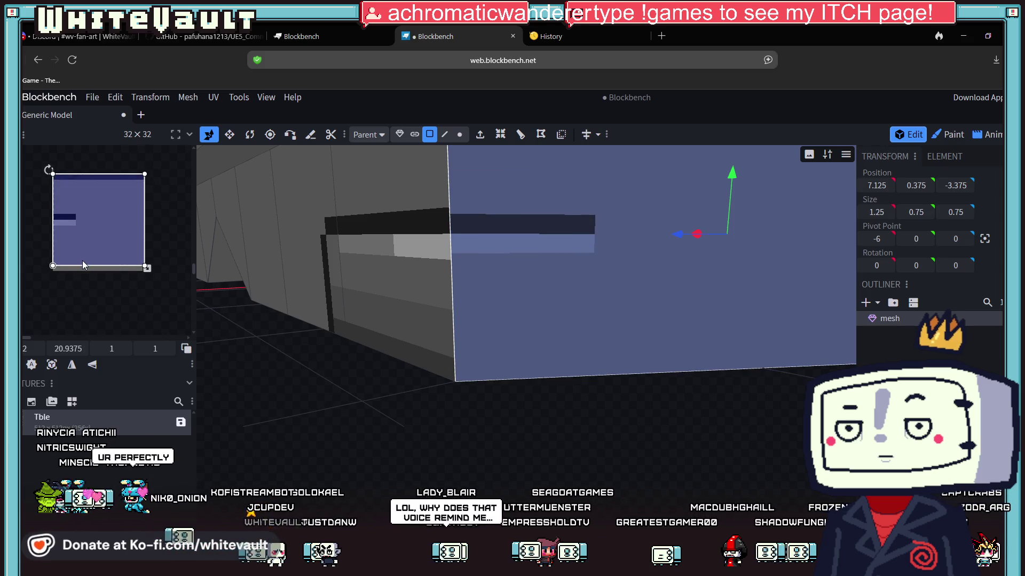
pyautogui.hotkey('ctrl', 'z')
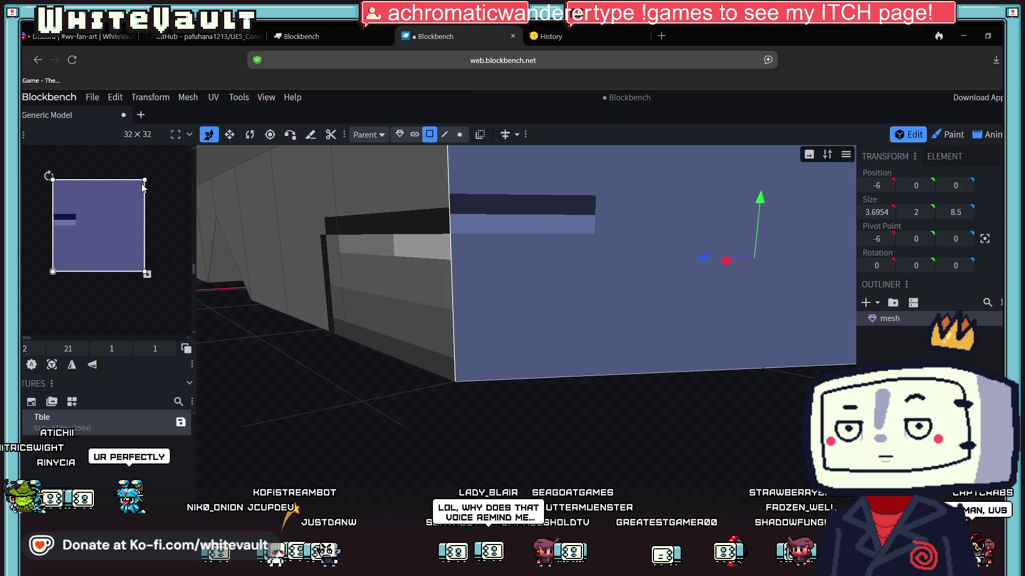
# Drag the end face's four UV corners to raise and square its texture mapping
pyautogui.moveTo(145, 178); pyautogui.dragTo(145, 173)
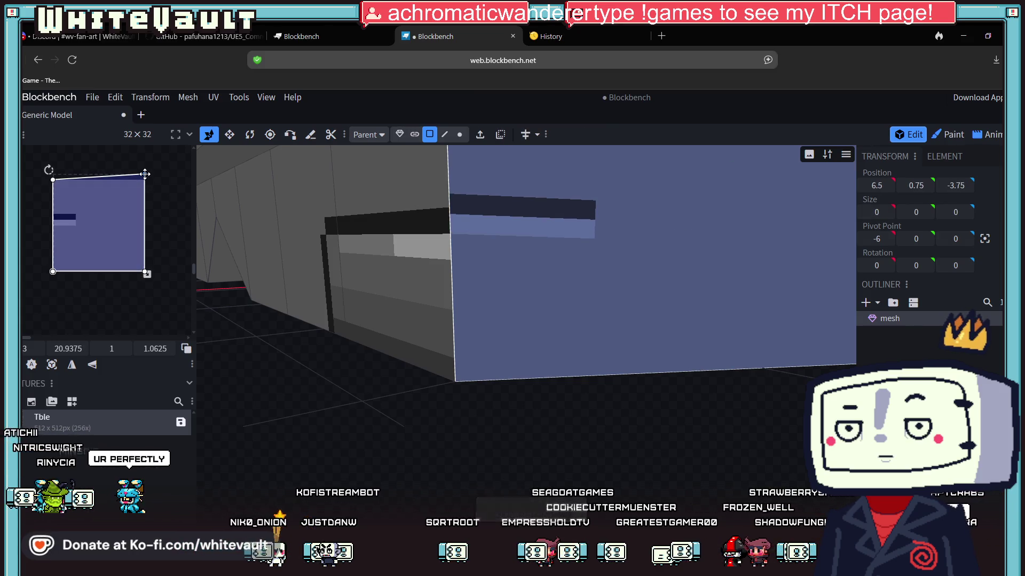
pyautogui.moveTo(51, 179); pyautogui.dragTo(53, 173)
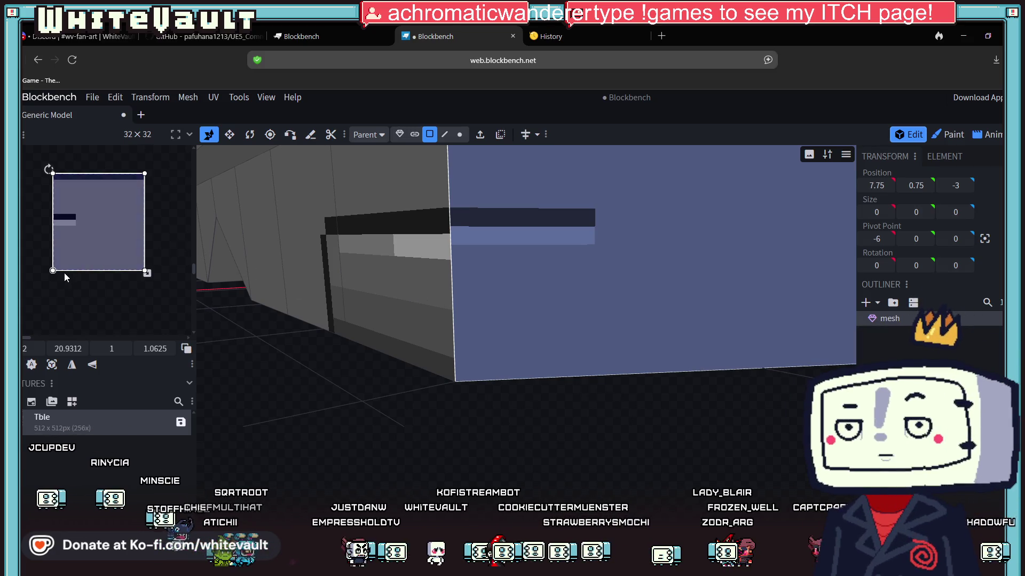
pyautogui.moveTo(53, 271)
pyautogui.mouseDown()
pyautogui.moveTo(58, 262)
pyautogui.moveTo(63, 290)
pyautogui.mouseUp()
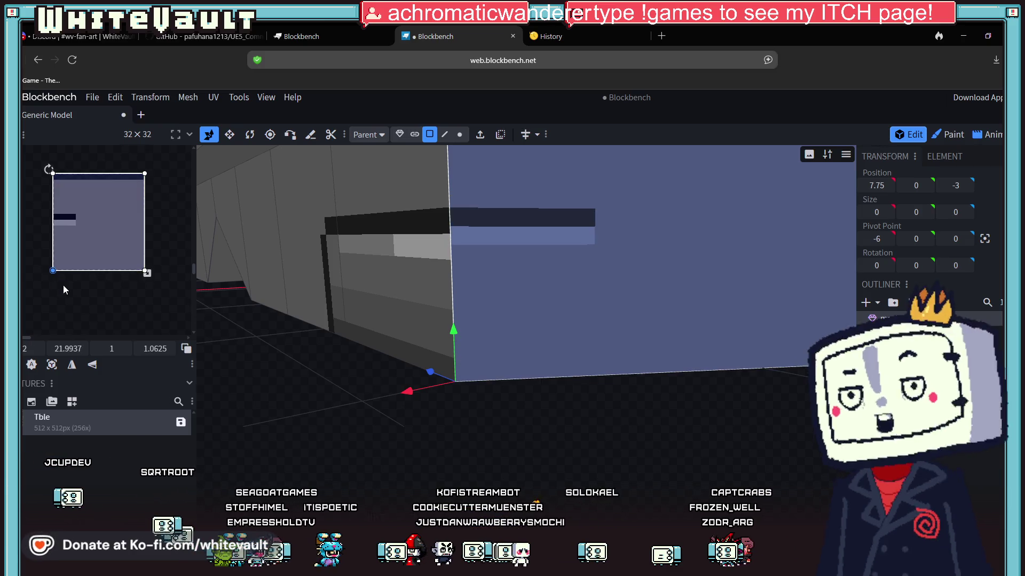
pyautogui.click(145, 272)
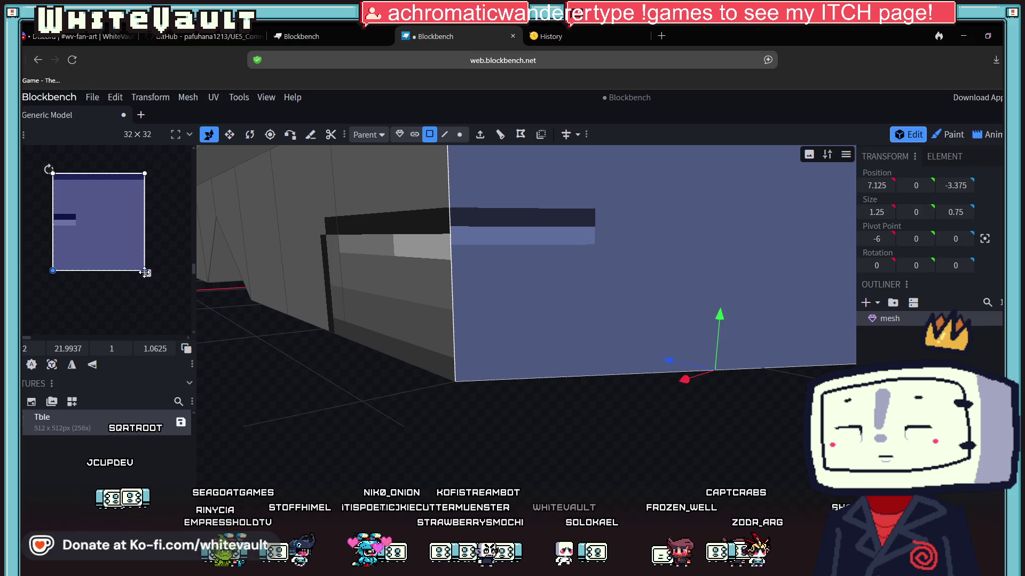
pyautogui.moveTo(144, 272); pyautogui.dragTo(145, 250)
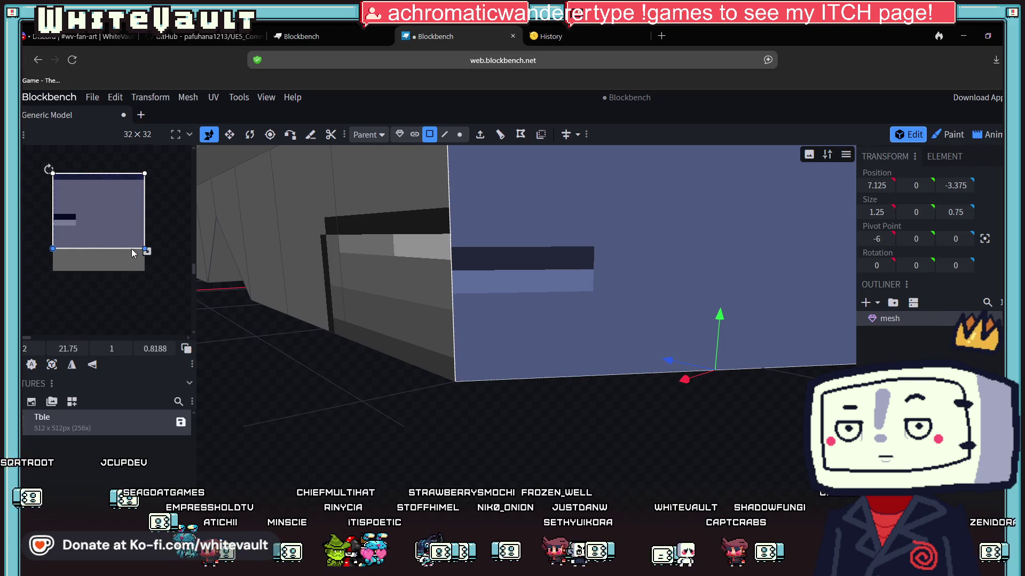
pyautogui.moveTo(123, 243); pyautogui.dragTo(122, 243)
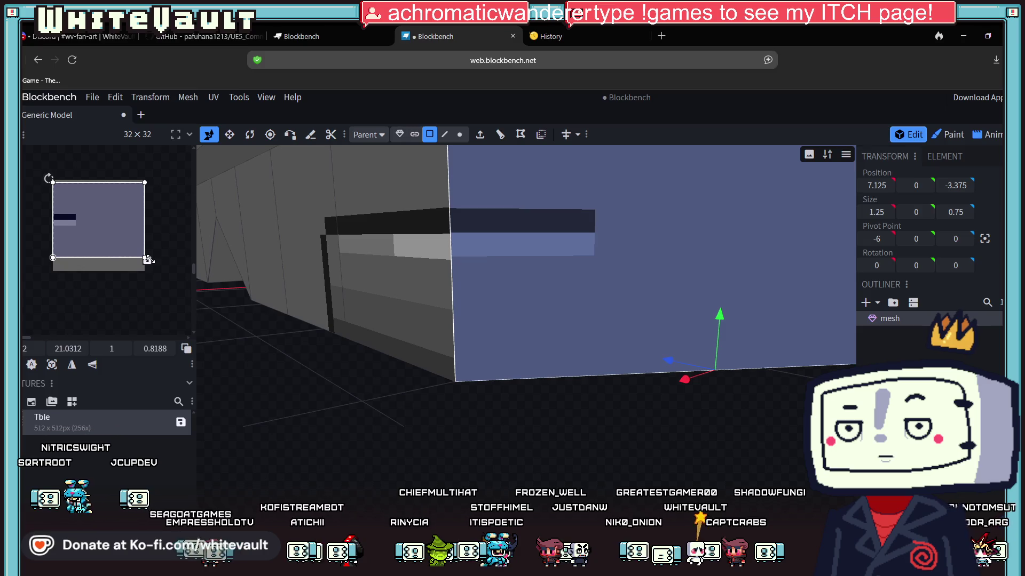
pyautogui.moveTo(145, 259); pyautogui.dragTo(145, 262)
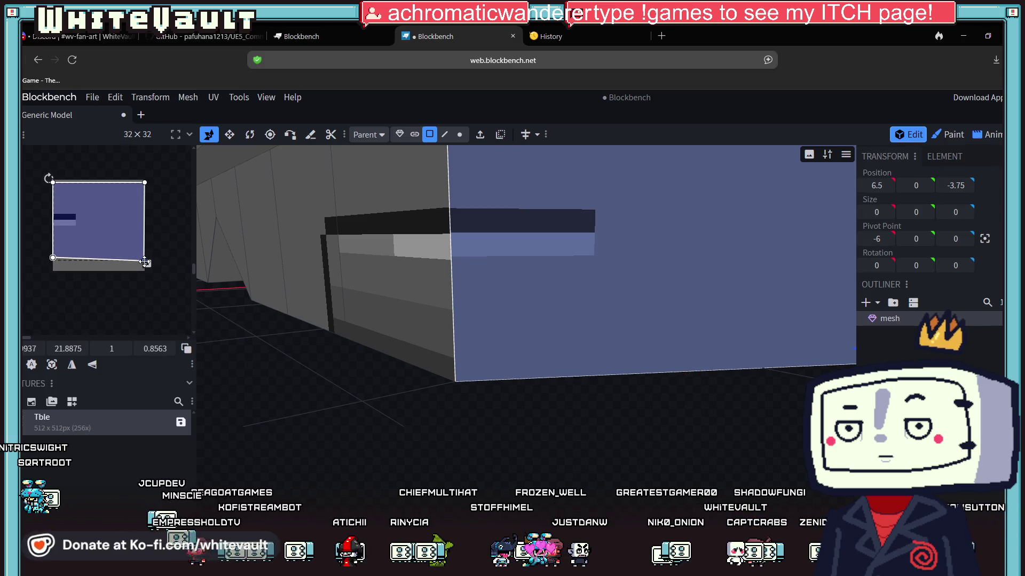
pyautogui.moveTo(53, 257); pyautogui.dragTo(54, 256)
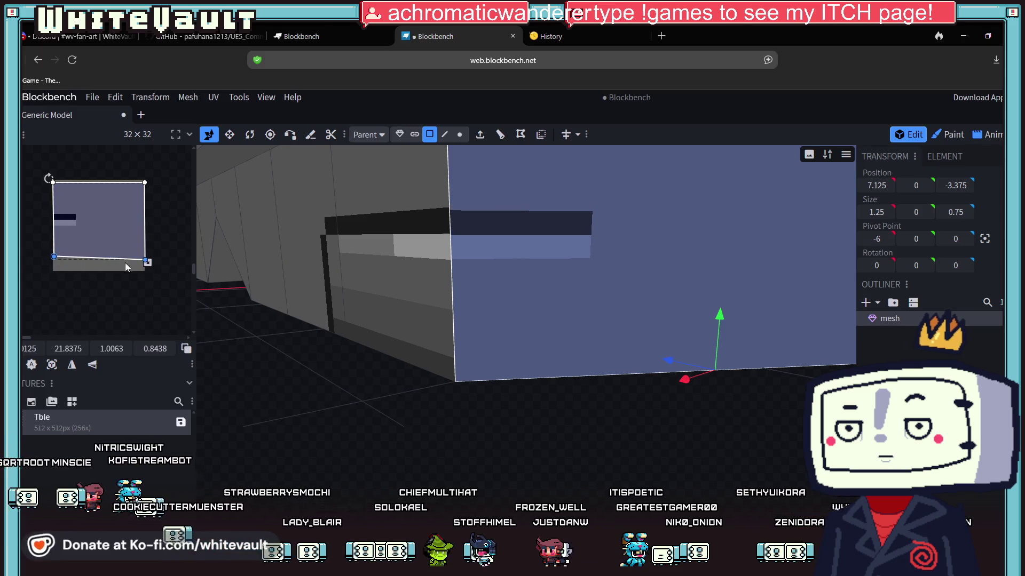
pyautogui.moveTo(146, 259); pyautogui.dragTo(145, 256)
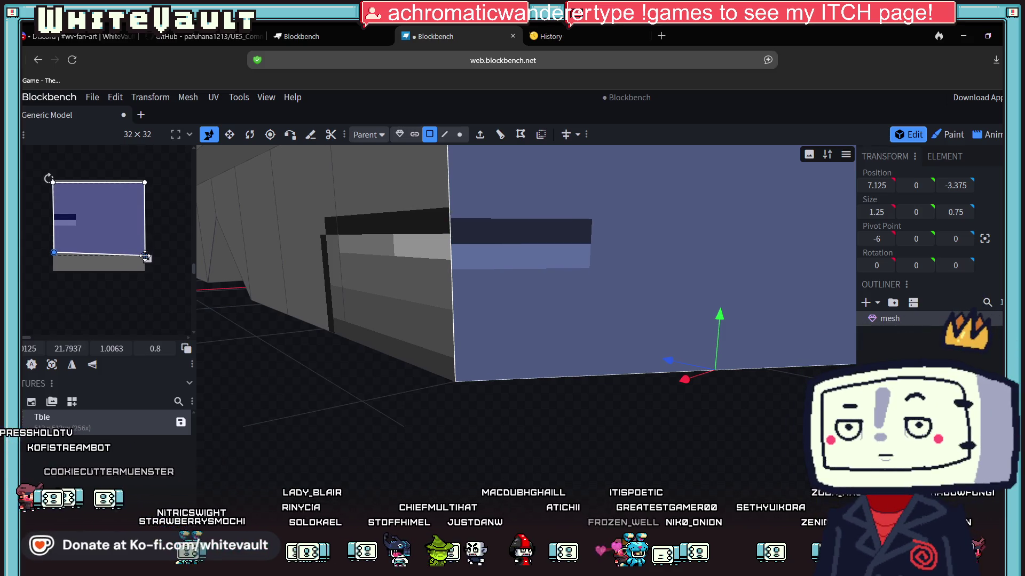
# Fine-tune the bottom-right UV corner and shift the mapping slightly down to align the stripe
pyautogui.click(54, 251)
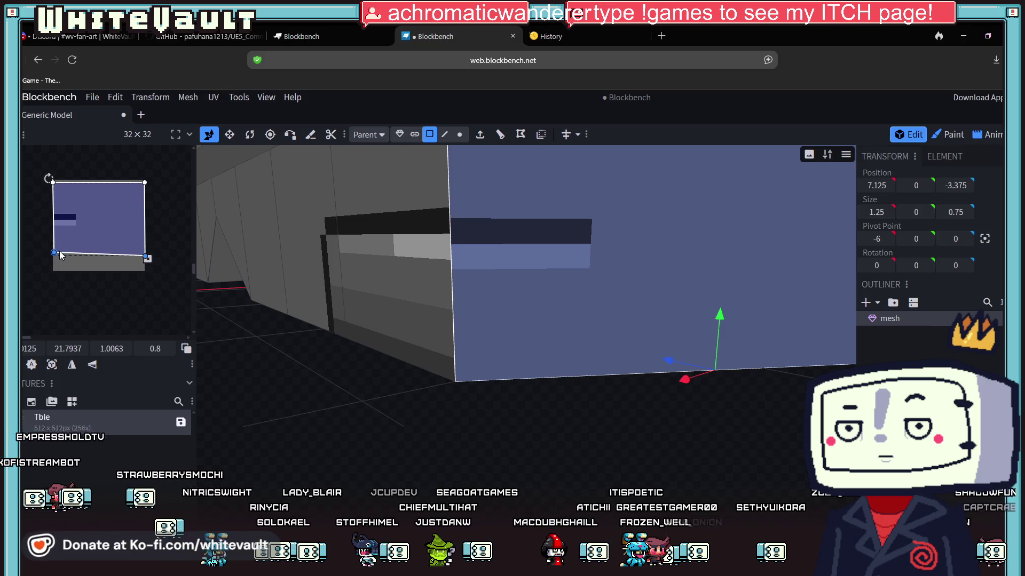
pyautogui.click(145, 254)
pyautogui.moveTo(145, 254); pyautogui.dragTo(141, 252)
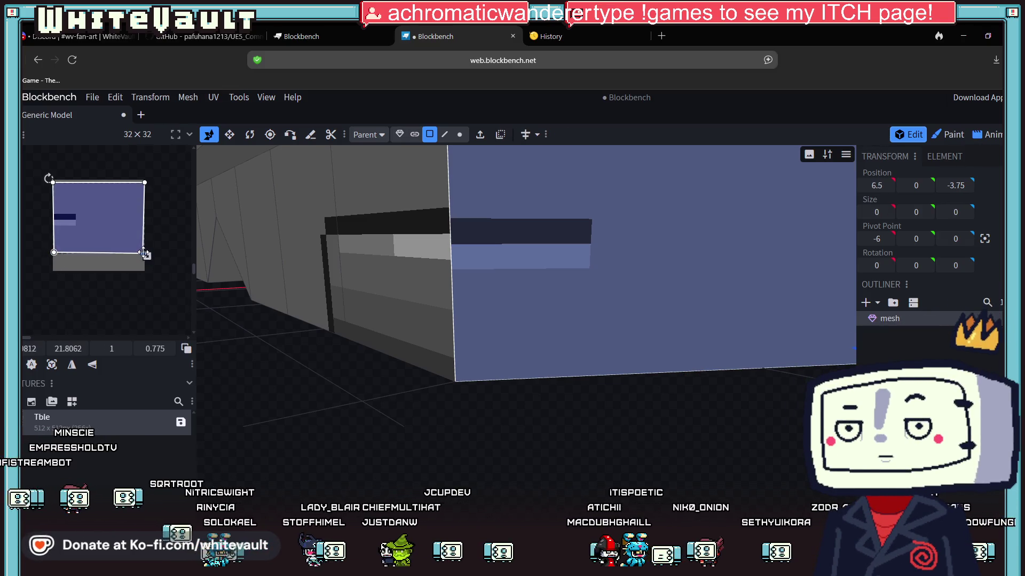
pyautogui.scroll(-5, 341, 337)
pyautogui.moveTo(426, 397)
pyautogui.mouseDown()
pyautogui.moveTo(475, 395)
pyautogui.moveTo(556, 325)
pyautogui.mouseUp()
pyautogui.scroll(5, 550, 323)
pyautogui.moveTo(95, 222); pyautogui.dragTo(94, 228)
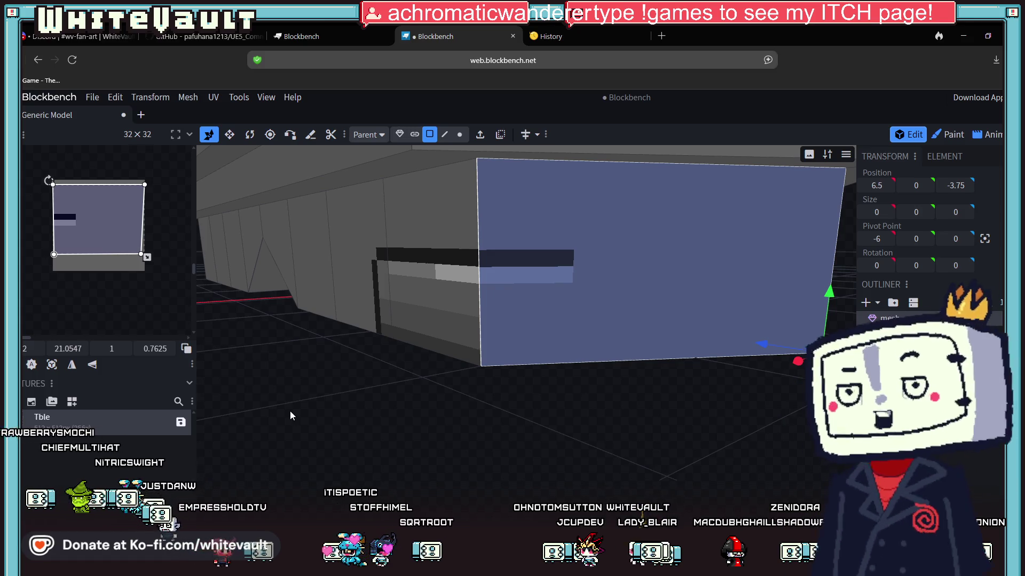
# Select the front face of the small raised box on the table top and return to Paint mode
pyautogui.moveTo(488, 395)
pyautogui.mouseDown()
pyautogui.moveTo(499, 412)
pyautogui.moveTo(567, 419)
pyautogui.mouseUp()
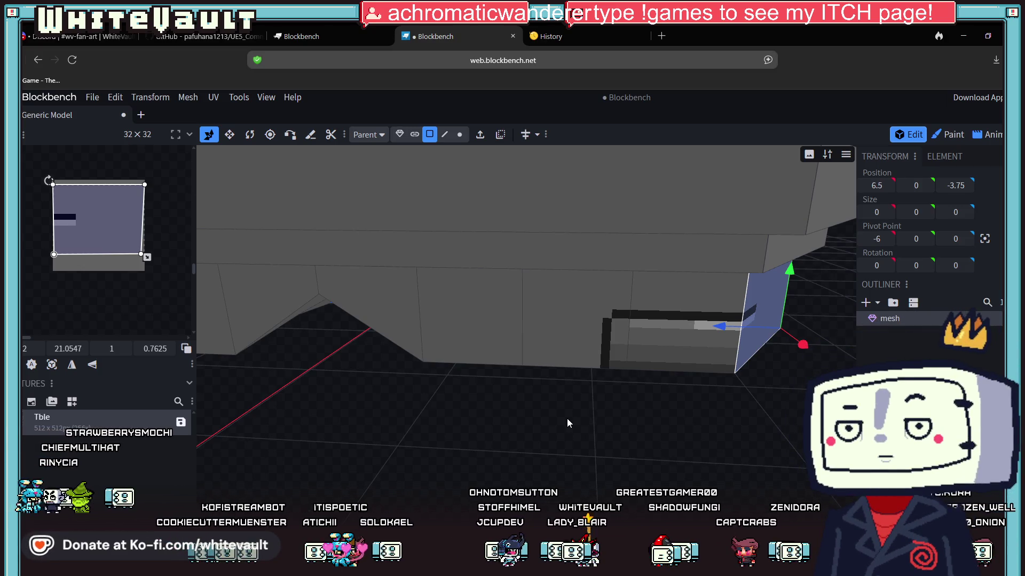
pyautogui.moveTo(644, 324)
pyautogui.mouseDown()
pyautogui.moveTo(666, 422)
pyautogui.moveTo(599, 414)
pyautogui.moveTo(589, 441)
pyautogui.moveTo(483, 320)
pyautogui.mouseUp()
pyautogui.scroll(-5, 656, 421)
pyautogui.click(470, 232)
pyautogui.scroll(5, 494, 239)
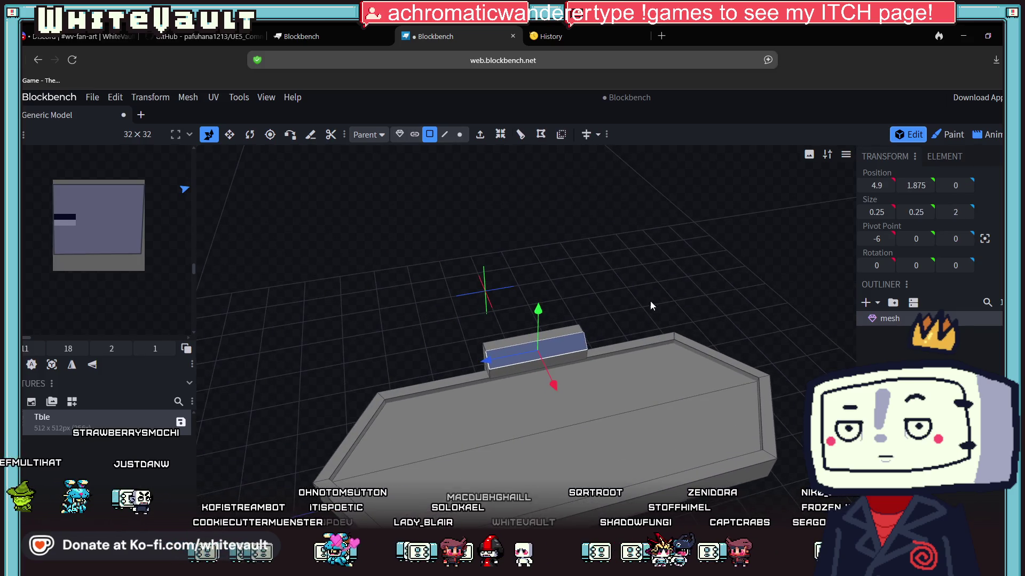
pyautogui.scroll(5, 649, 299)
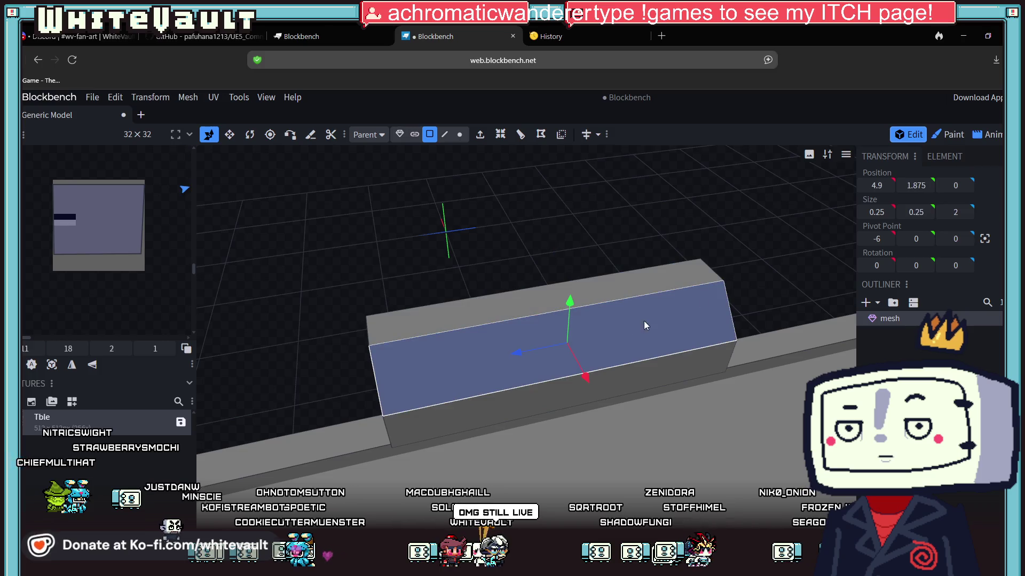
pyautogui.click(958, 134)
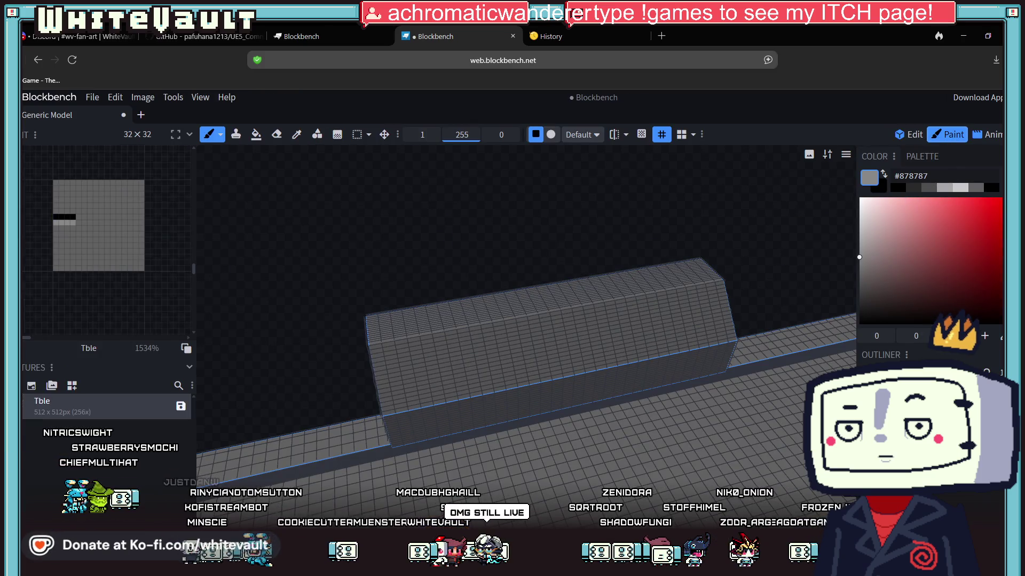
# Set the paint colour to blue #5d97e7 and undo an accidental whole-model bucket fill
pyautogui.click(897, 220)
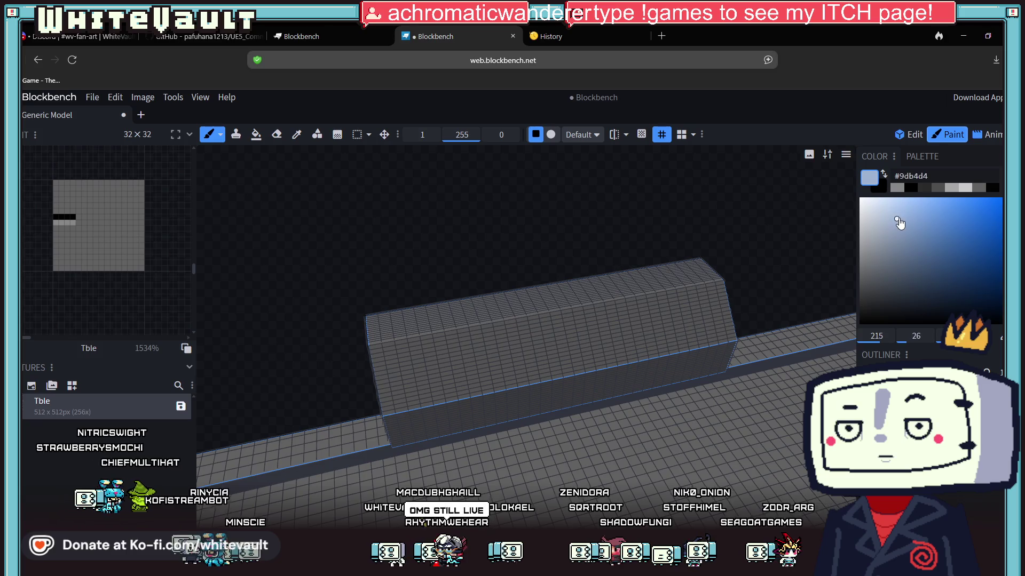
pyautogui.moveTo(927, 214); pyautogui.dragTo(939, 214)
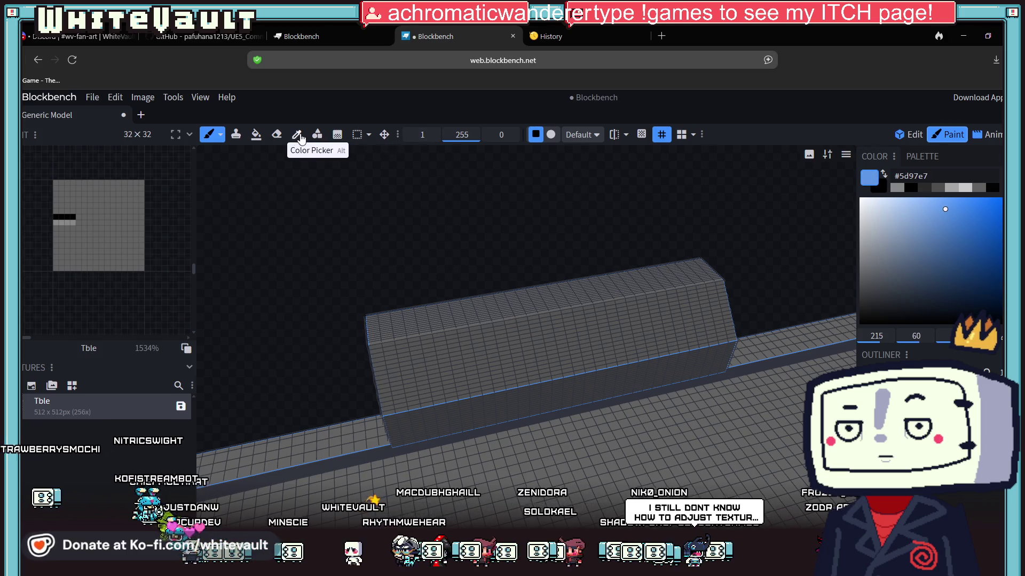
pyautogui.click(256, 135)
pyautogui.click(479, 315)
pyautogui.moveTo(479, 315)
pyautogui.mouseDown()
pyautogui.moveTo(623, 326)
pyautogui.moveTo(631, 265)
pyautogui.mouseUp()
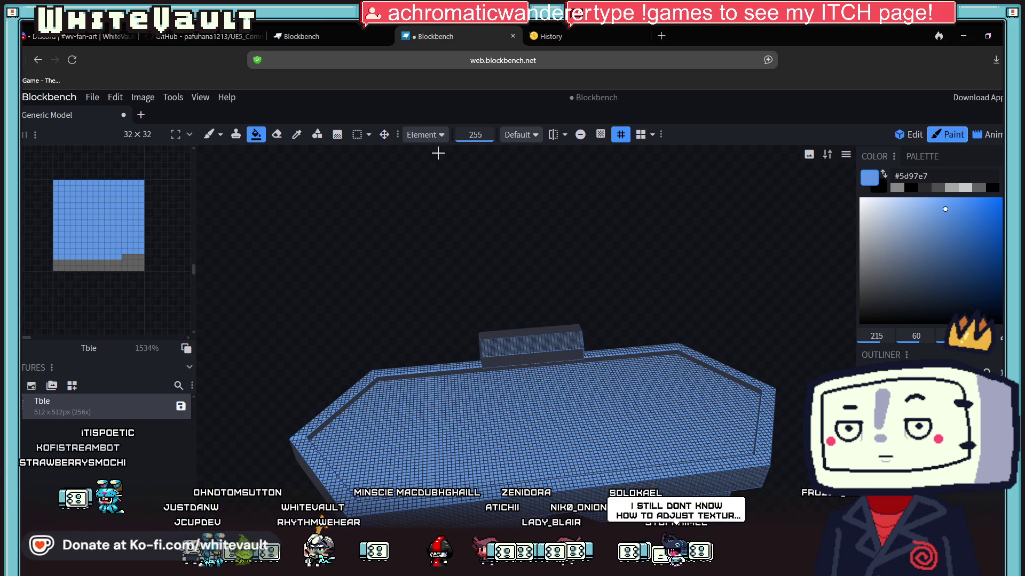
pyautogui.hotkey('ctrl', 'z')
# Switch the bucket fill mode to Face and fill the small box's face with blue
pyautogui.click(424, 135)
pyautogui.click(427, 151)
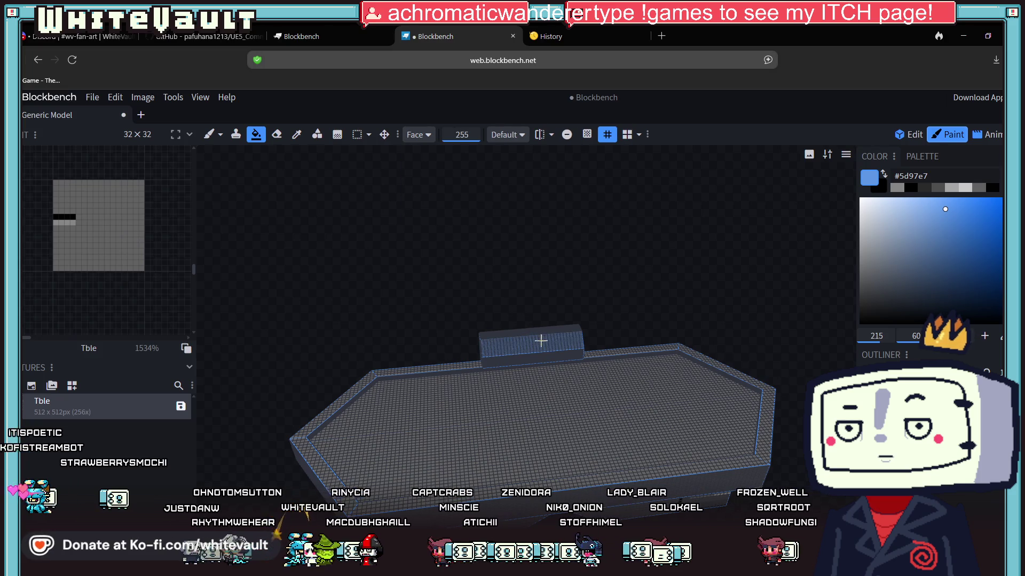
pyautogui.click(550, 342)
pyautogui.moveTo(556, 321)
pyautogui.mouseDown()
pyautogui.moveTo(714, 244)
pyautogui.moveTo(787, 231)
pyautogui.moveTo(512, 348)
pyautogui.mouseUp()
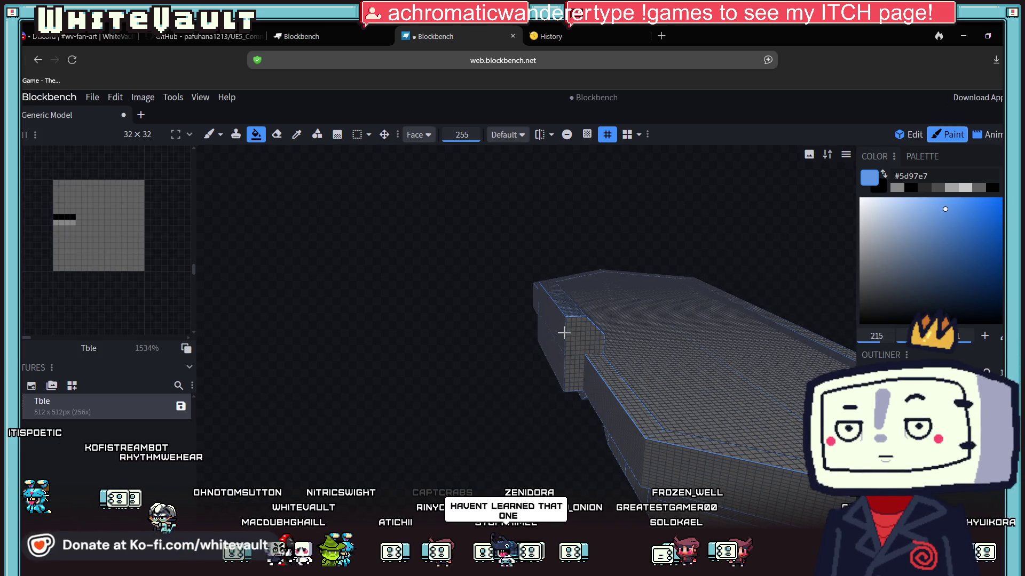
pyautogui.moveTo(553, 354)
pyautogui.mouseDown()
pyautogui.moveTo(517, 359)
pyautogui.moveTo(491, 402)
pyautogui.moveTo(357, 398)
pyautogui.moveTo(448, 393)
pyautogui.mouseUp()
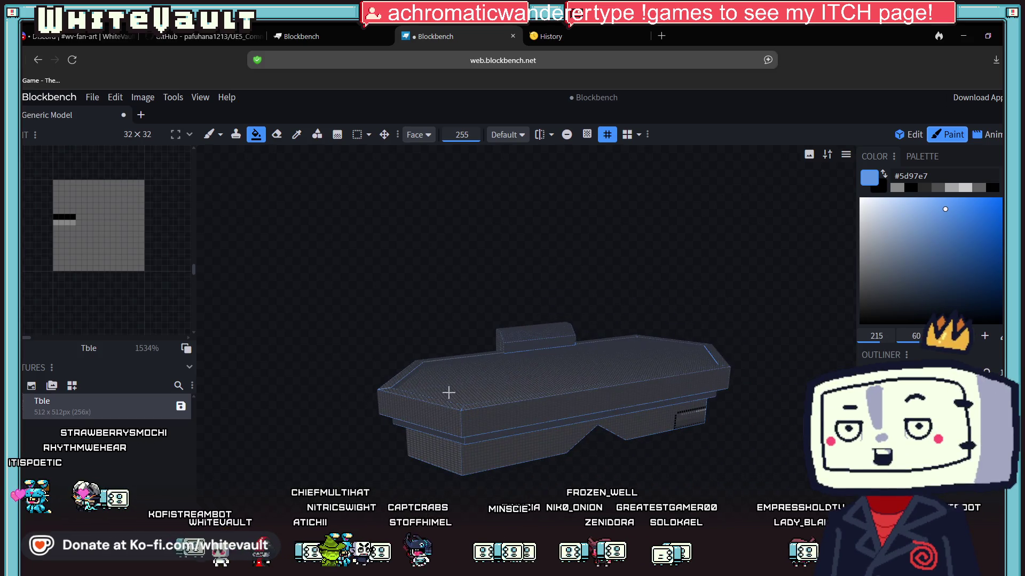
pyautogui.scroll(5, 448, 393)
pyautogui.moveTo(542, 293)
pyautogui.mouseDown()
pyautogui.moveTo(606, 236)
pyautogui.moveTo(497, 169)
pyautogui.mouseUp()
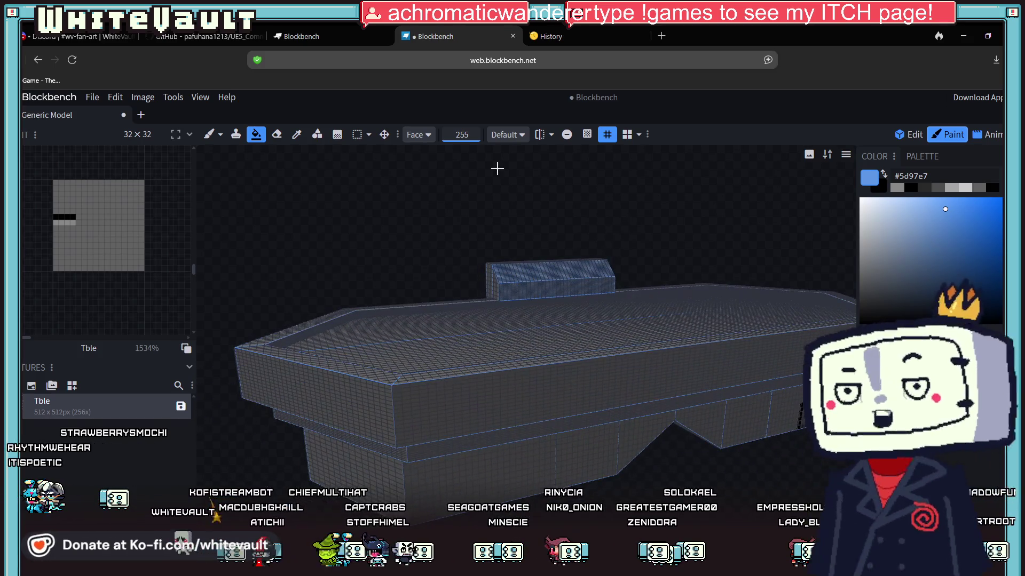
pyautogui.moveTo(681, 210); pyautogui.dragTo(567, 210)
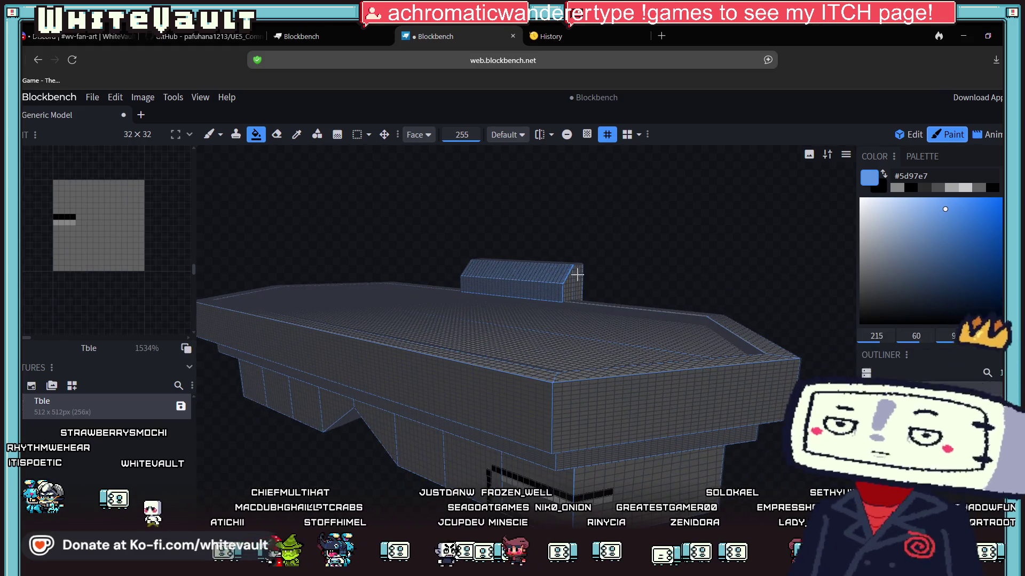
pyautogui.moveTo(574, 274)
pyautogui.mouseDown()
pyautogui.moveTo(513, 251)
pyautogui.moveTo(567, 241)
pyautogui.moveTo(579, 270)
pyautogui.moveTo(631, 224)
pyautogui.moveTo(517, 366)
pyautogui.moveTo(537, 334)
pyautogui.mouseUp()
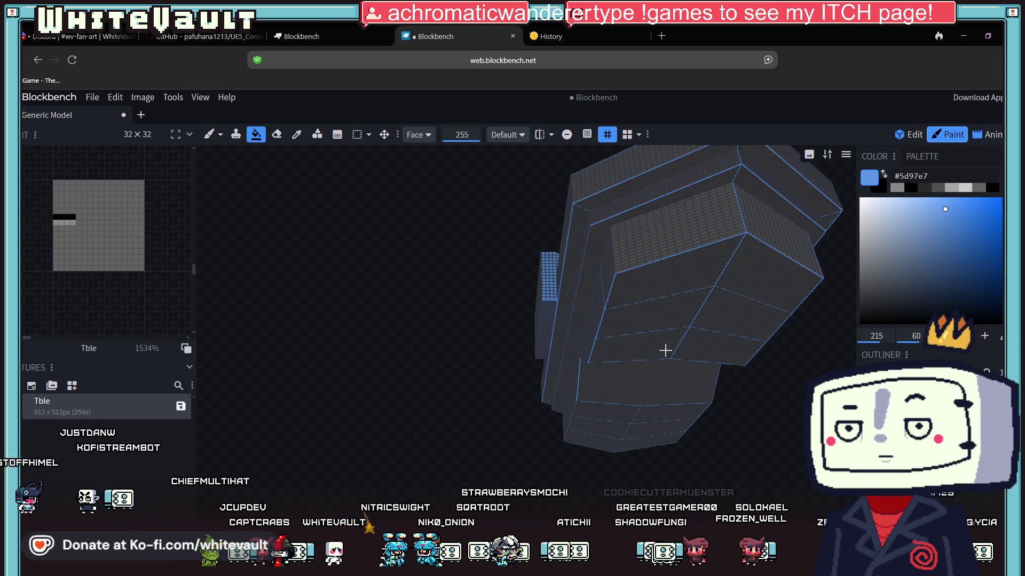
pyautogui.moveTo(655, 347); pyautogui.dragTo(567, 517)
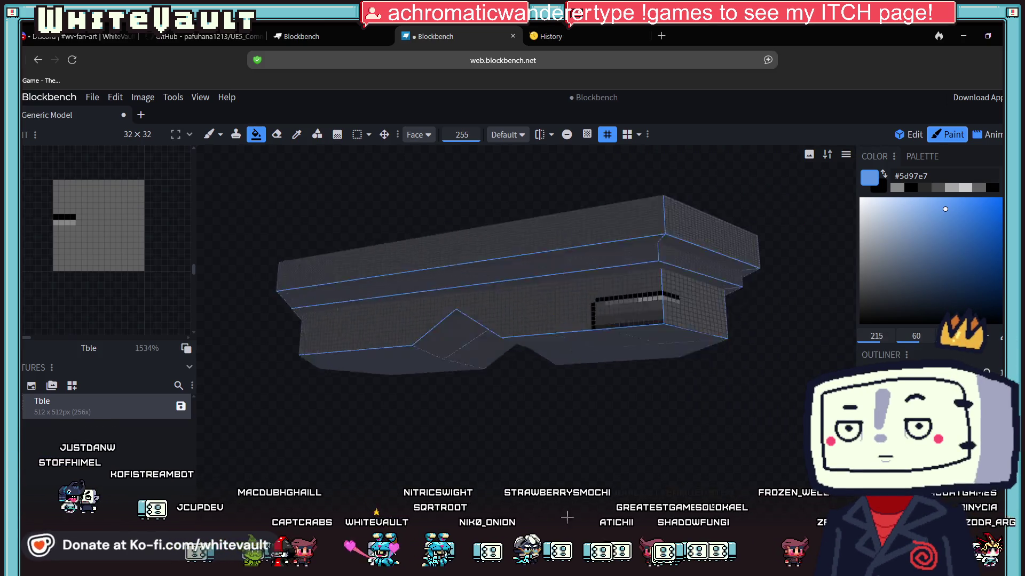
# Eyedrop the dark bar in Tble2.png, copy hex 343434, then select Blockbench's hex field
pyautogui.hotkey('alt', 'Tab')
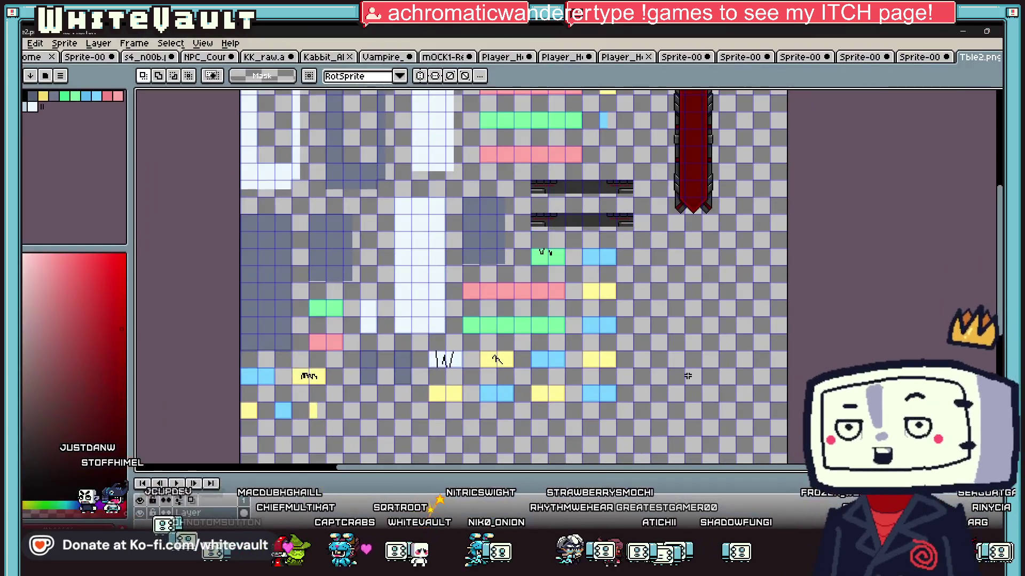
pyautogui.scroll(4, 582, 190)
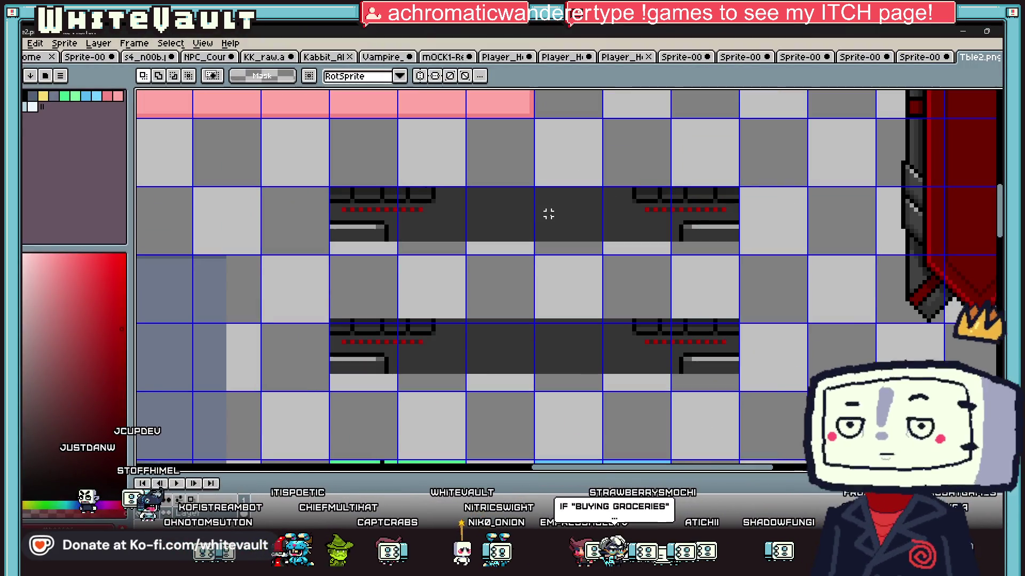
pyautogui.press('i')
pyautogui.click(38, 526)
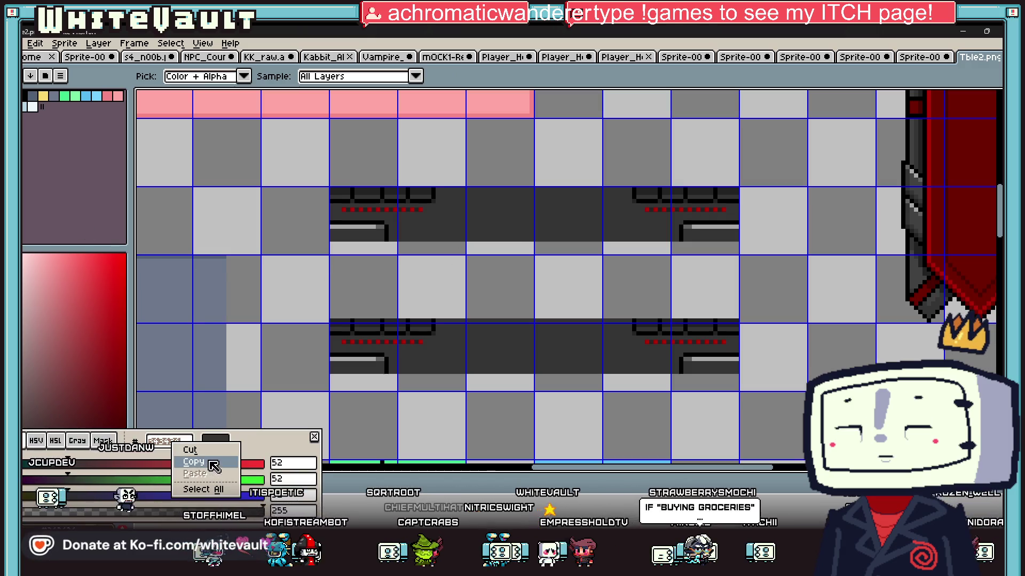
pyautogui.click(194, 462)
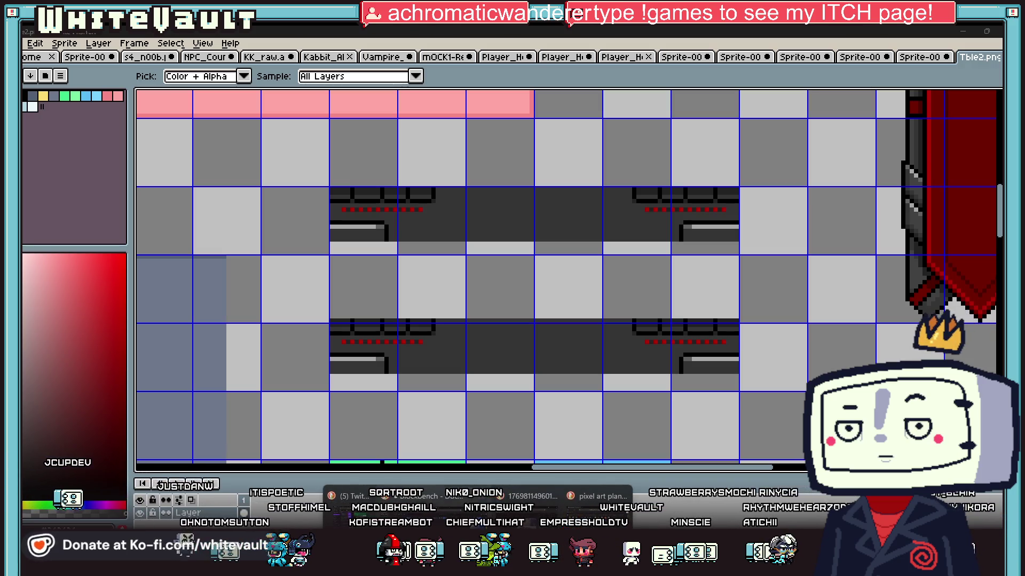
pyautogui.click(411, 496)
pyautogui.doubleClick(955, 179)
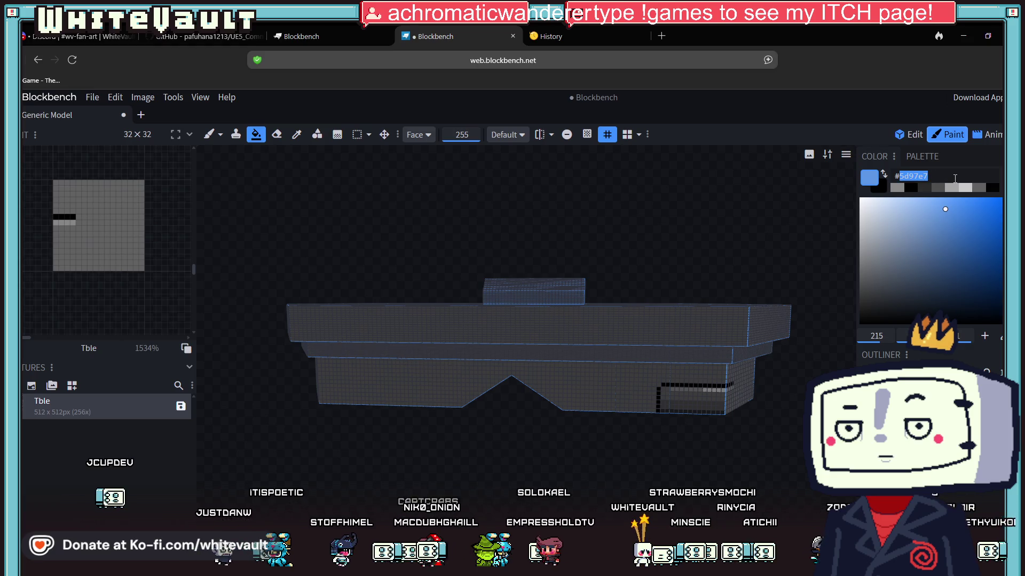
# Paste 343434 and fill the top slab and base front faces in Connected Colors mode
pyautogui.write('#343434')
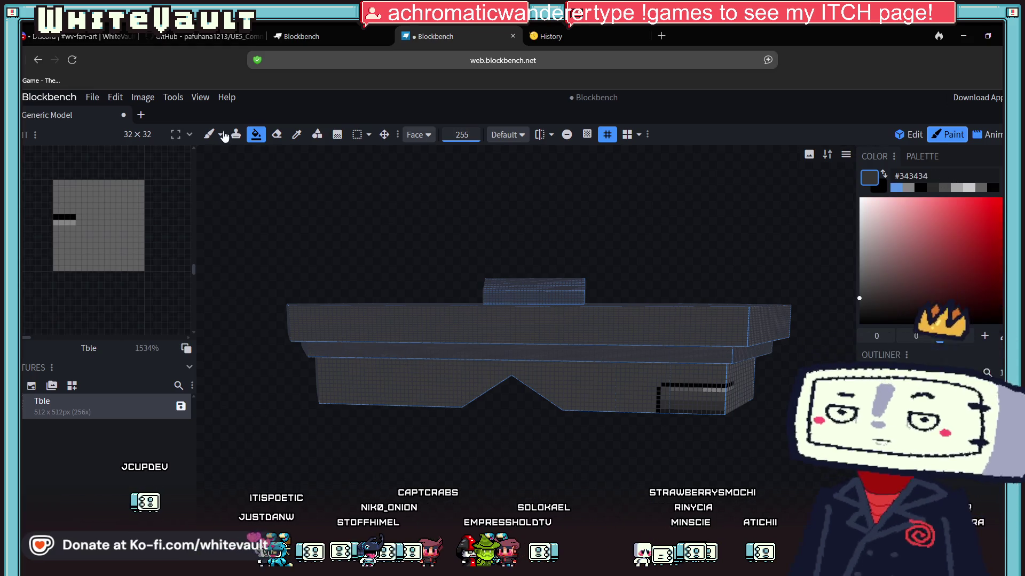
pyautogui.click(419, 135)
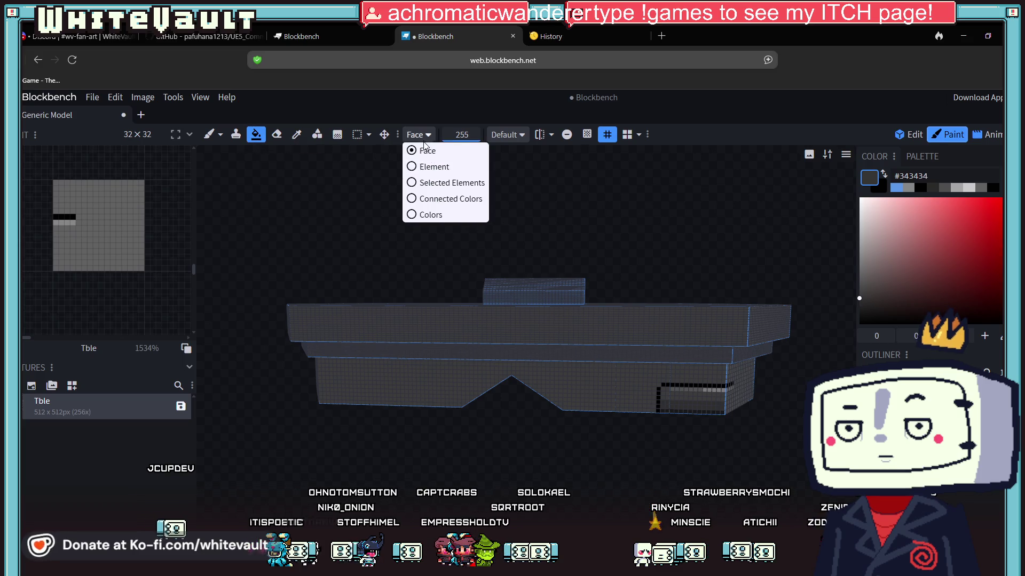
pyautogui.click(447, 182)
pyautogui.click(411, 346)
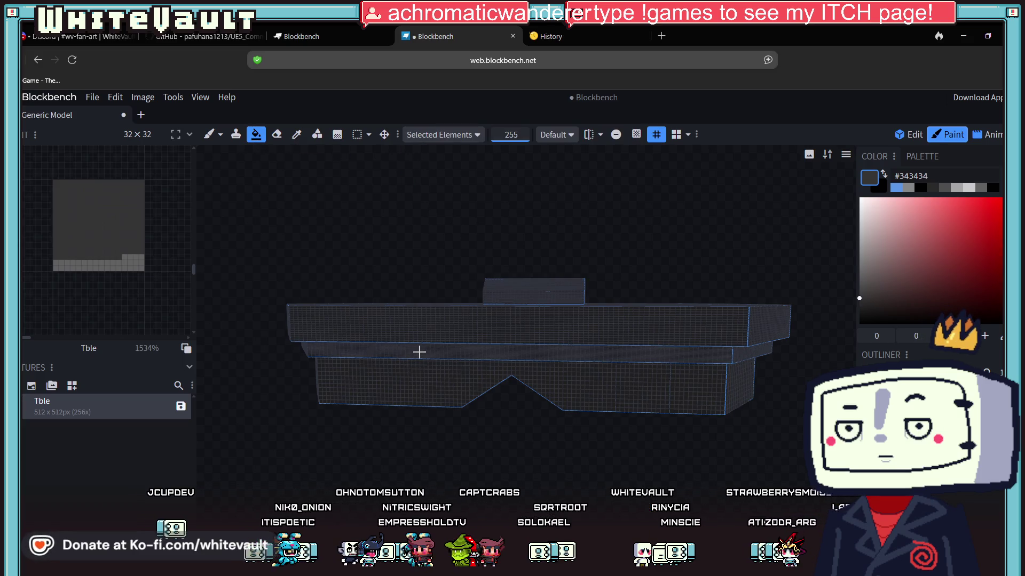
pyautogui.hotkey('ctrl', 'z')
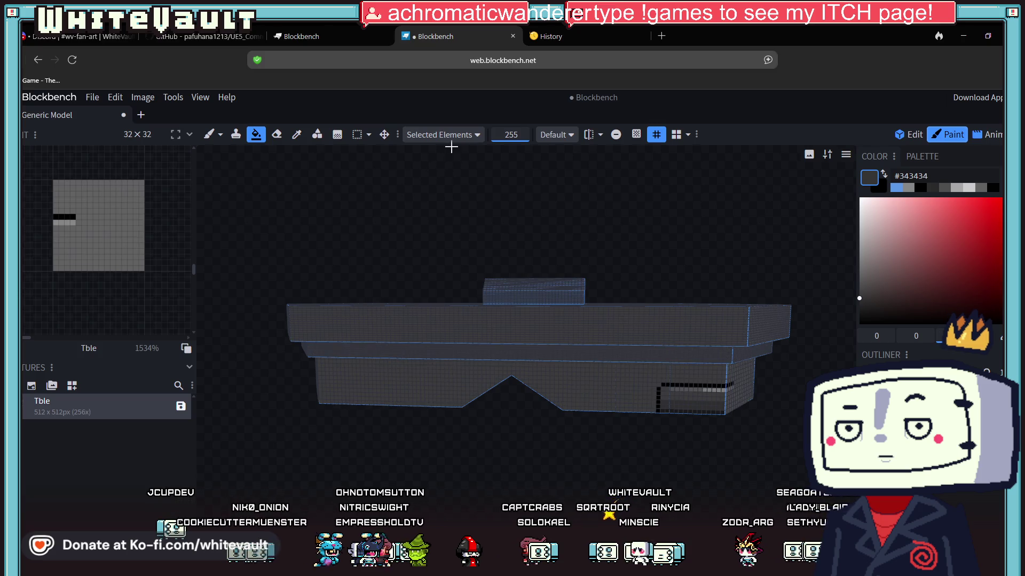
pyautogui.click(443, 134)
pyautogui.click(443, 198)
pyautogui.click(447, 340)
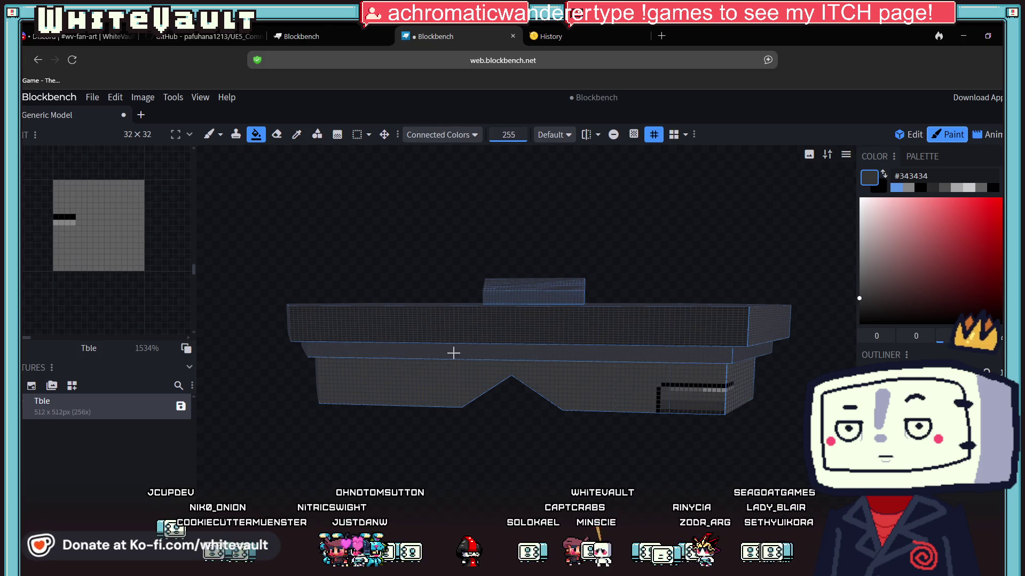
pyautogui.click(462, 370)
# Fill the table's top surface dark grey #343434
pyautogui.moveTo(745, 366)
pyautogui.mouseDown()
pyautogui.moveTo(619, 471)
pyautogui.moveTo(393, 323)
pyautogui.mouseUp()
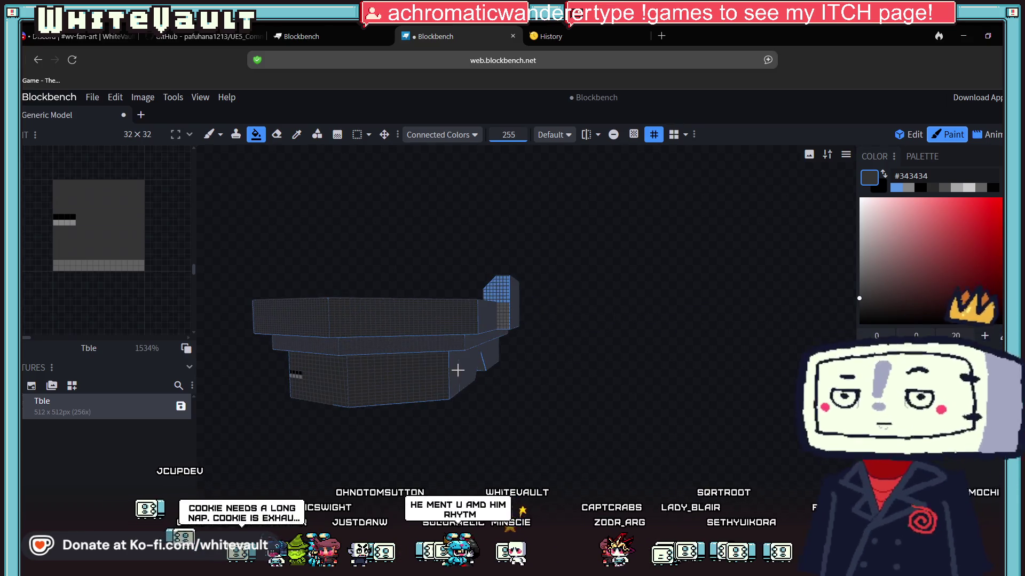
pyautogui.moveTo(468, 343); pyautogui.dragTo(467, 427)
pyautogui.moveTo(606, 459); pyautogui.dragTo(458, 471)
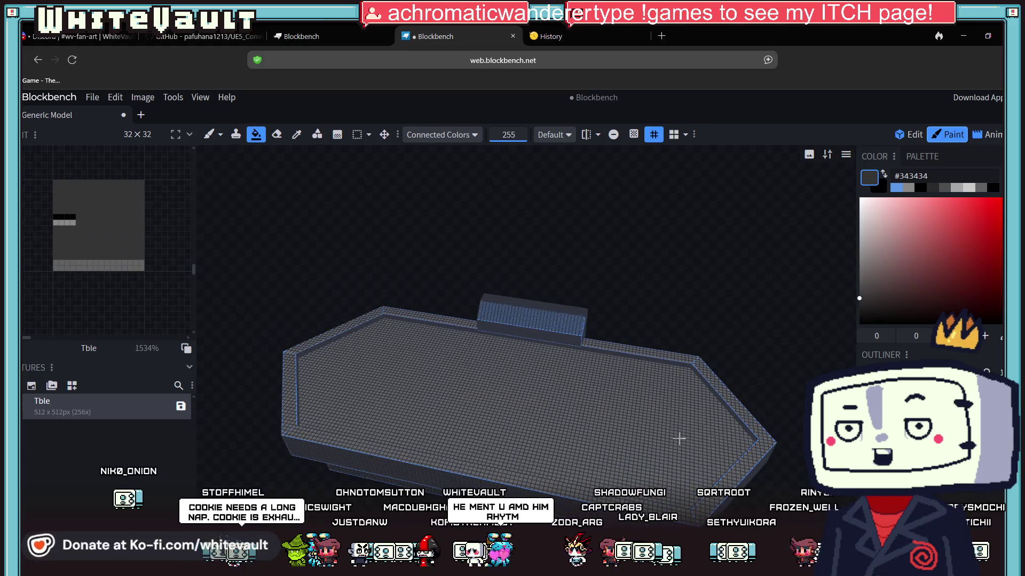
pyautogui.click(495, 443)
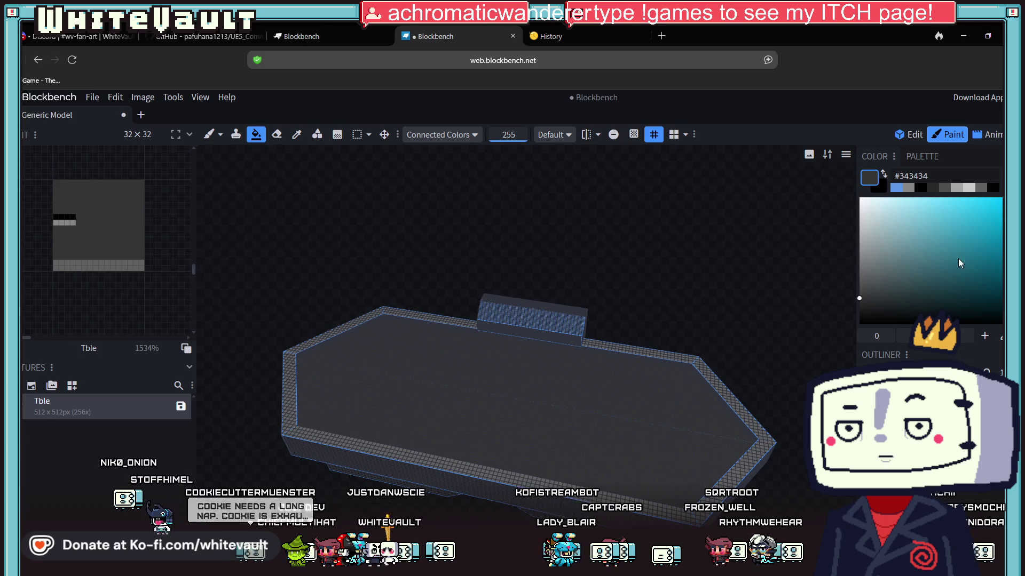
# Choose teal #0085a8 as the paint colour and inspect the table from several angles
pyautogui.click(1001, 241)
pyautogui.click(677, 338)
pyautogui.moveTo(678, 338)
pyautogui.mouseDown()
pyautogui.moveTo(722, 280)
pyautogui.moveTo(716, 251)
pyautogui.moveTo(727, 302)
pyautogui.mouseUp()
pyautogui.scroll(5, 728, 302)
pyautogui.scroll(-3, 670, 278)
pyautogui.moveTo(686, 201); pyautogui.dragTo(648, 157)
pyautogui.scroll(-2, 642, 388)
pyautogui.moveTo(642, 388); pyautogui.dragTo(606, 447)
pyautogui.moveTo(585, 411); pyautogui.dragTo(599, 423)
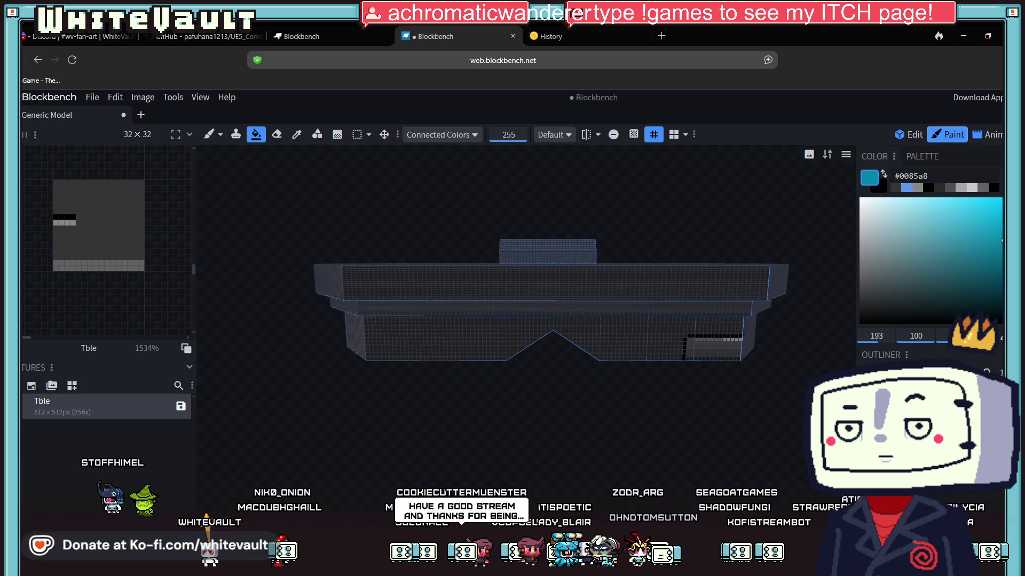
# In Aseprite, move from Tble2.png to the Sprite-00 throne-room mockup
pyautogui.hotkey('alt', 'Tab')
pyautogui.scroll(-3, 592, 317)
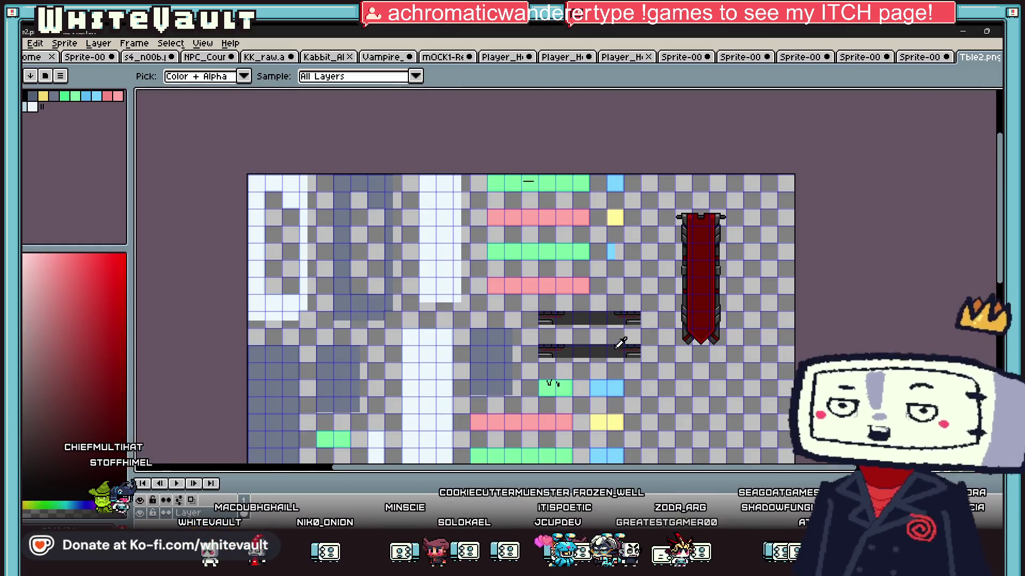
pyautogui.scroll(2, 592, 317)
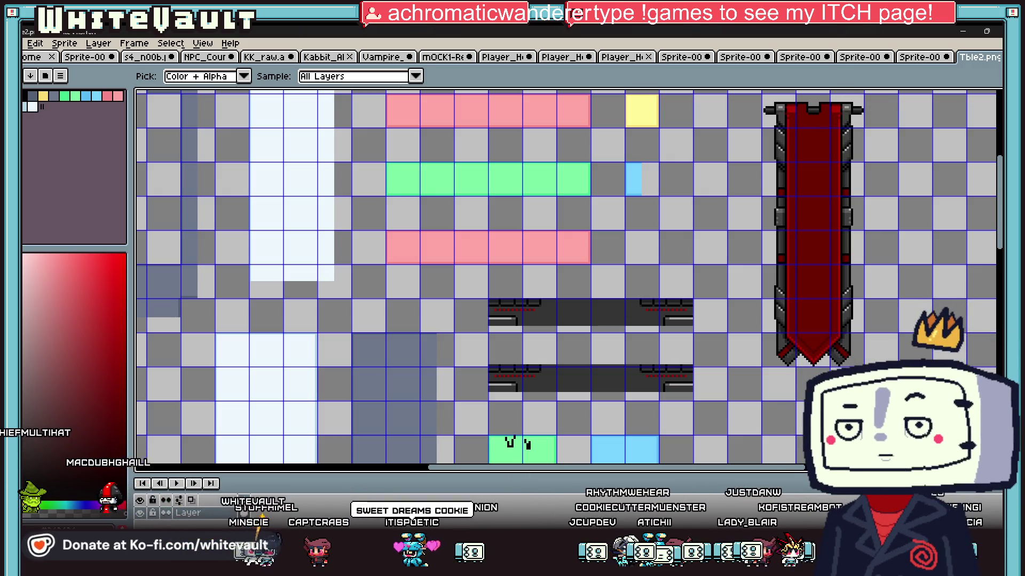
pyautogui.hotkey('ctrl', 'shift', 'Tab')
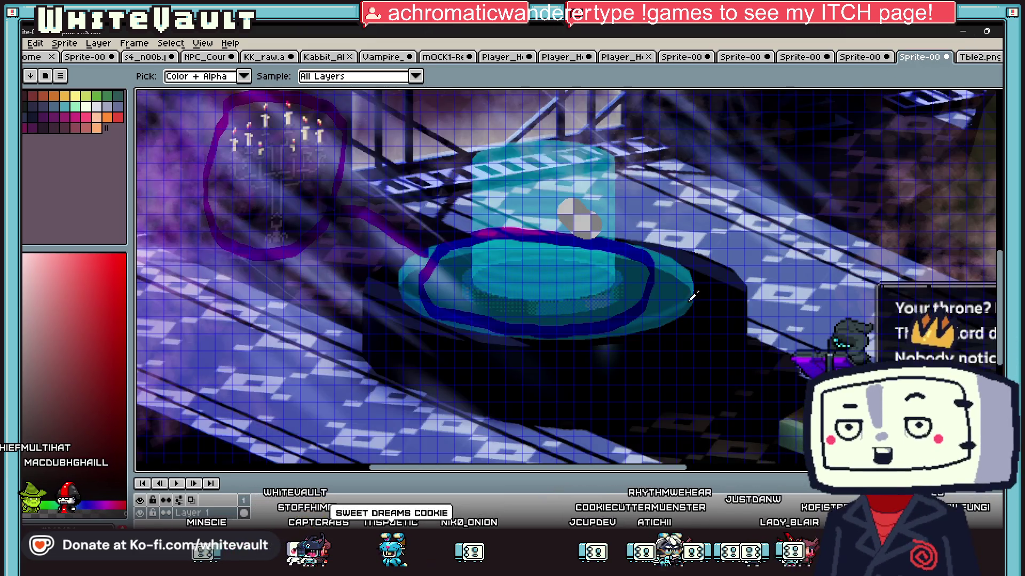
# Zoom out on the throne-room mockup sprite
pyautogui.scroll(-2, 589, 327)
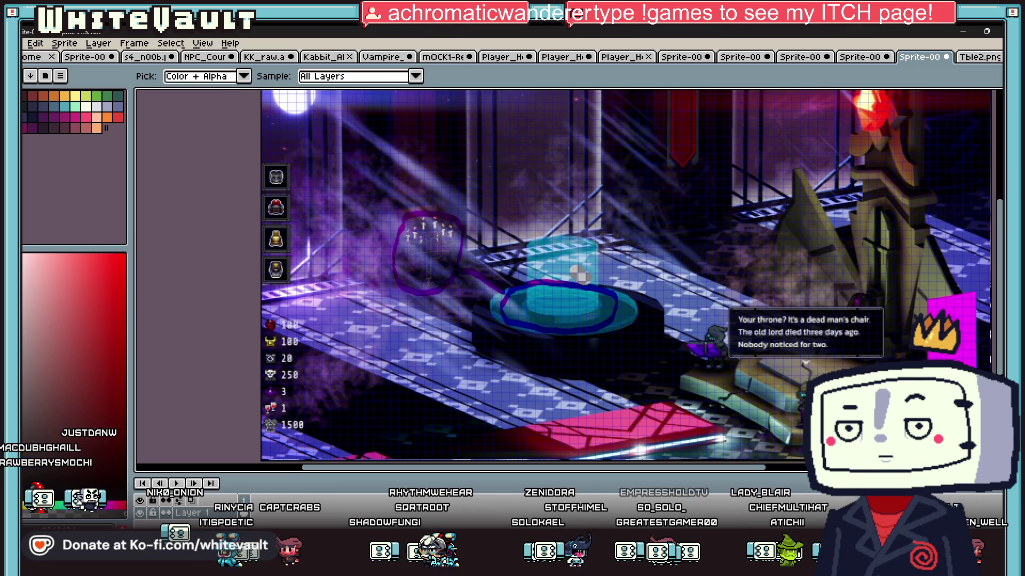
# Sample black from the stripe and brush a vertical black line down from its end
pyautogui.hotkey('alt', 'Tab')
pyautogui.moveTo(545, 475)
pyautogui.mouseDown()
pyautogui.moveTo(585, 432)
pyautogui.moveTo(551, 450)
pyautogui.moveTo(520, 441)
pyautogui.mouseUp()
pyautogui.scroll(3, 656, 414)
pyautogui.moveTo(657, 414)
pyautogui.mouseDown()
pyautogui.moveTo(674, 494)
pyautogui.moveTo(528, 425)
pyautogui.moveTo(526, 483)
pyautogui.moveTo(377, 320)
pyautogui.mouseUp()
pyautogui.scroll(3, 529, 426)
pyautogui.click(296, 134)
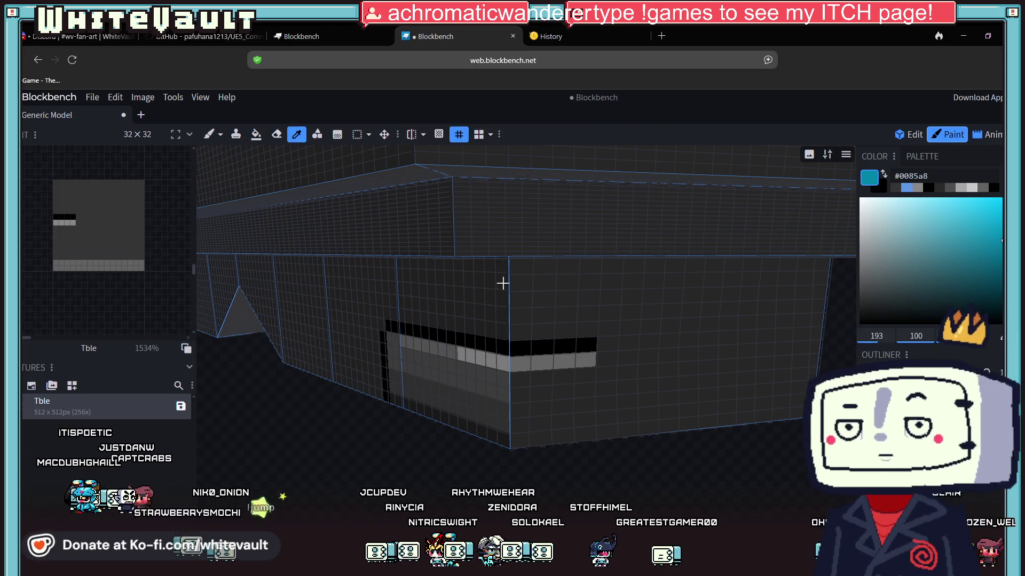
pyautogui.click(548, 346)
pyautogui.click(208, 135)
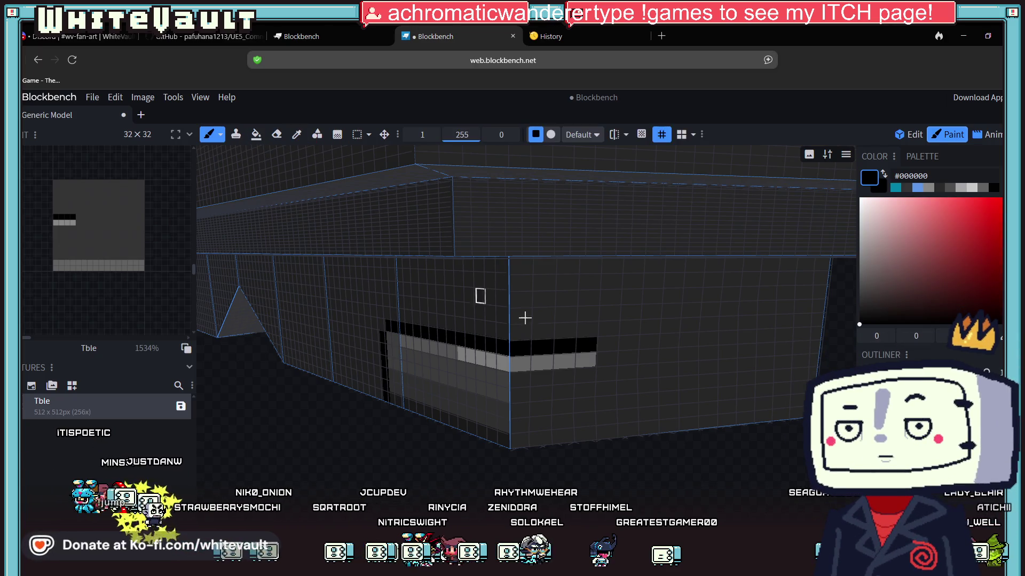
pyautogui.moveTo(607, 358); pyautogui.dragTo(606, 430)
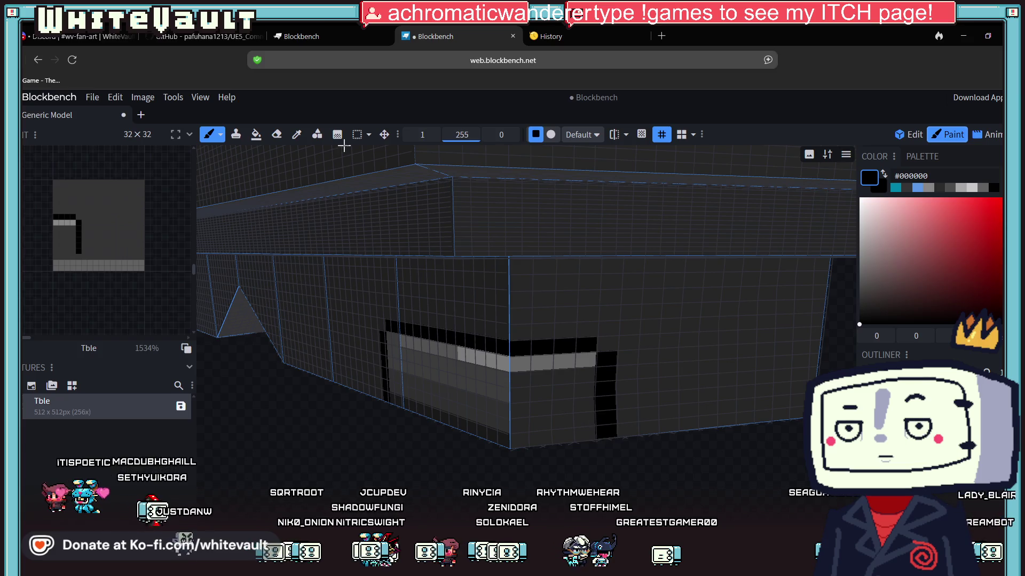
# Dot a row of five #d40404 red pixels along the table base's side face
pyautogui.scroll(-5, 555, 452)
pyautogui.moveTo(555, 452); pyautogui.dragTo(625, 461)
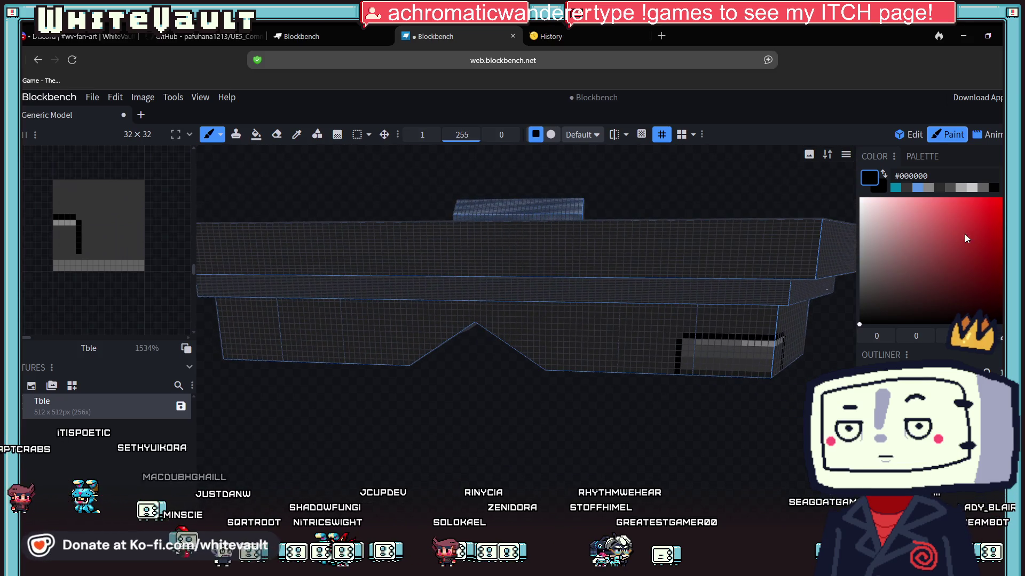
pyautogui.moveTo(967, 239); pyautogui.dragTo(1000, 219)
pyautogui.scroll(2, 779, 305)
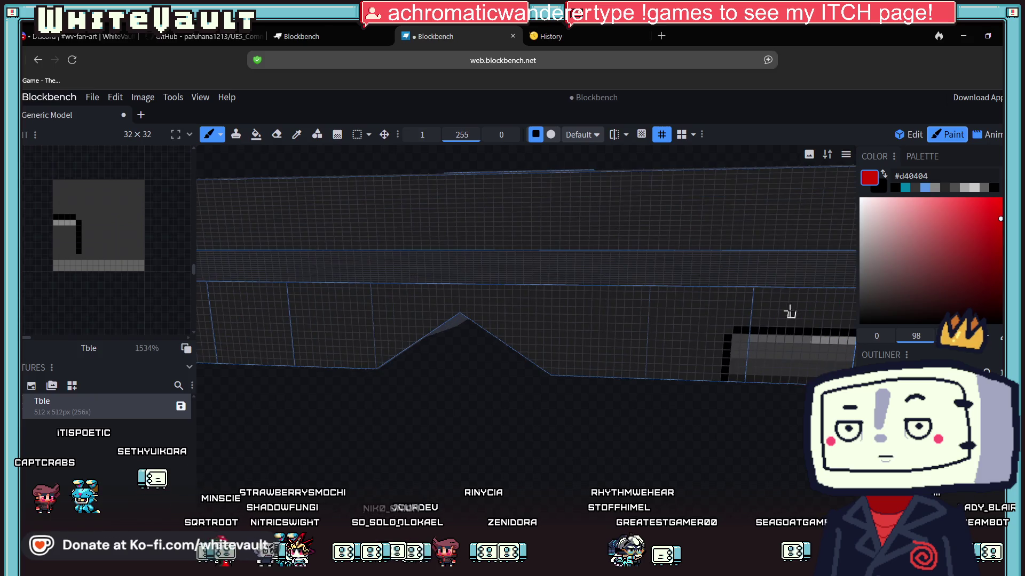
pyautogui.click(820, 306)
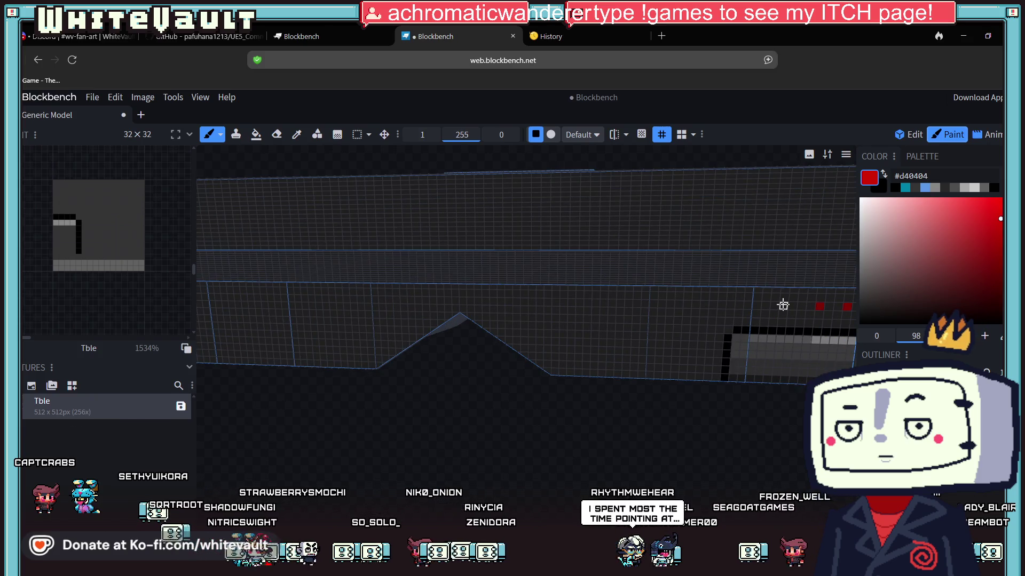
pyautogui.click(793, 306)
pyautogui.click(766, 305)
pyautogui.click(740, 306)
pyautogui.click(713, 305)
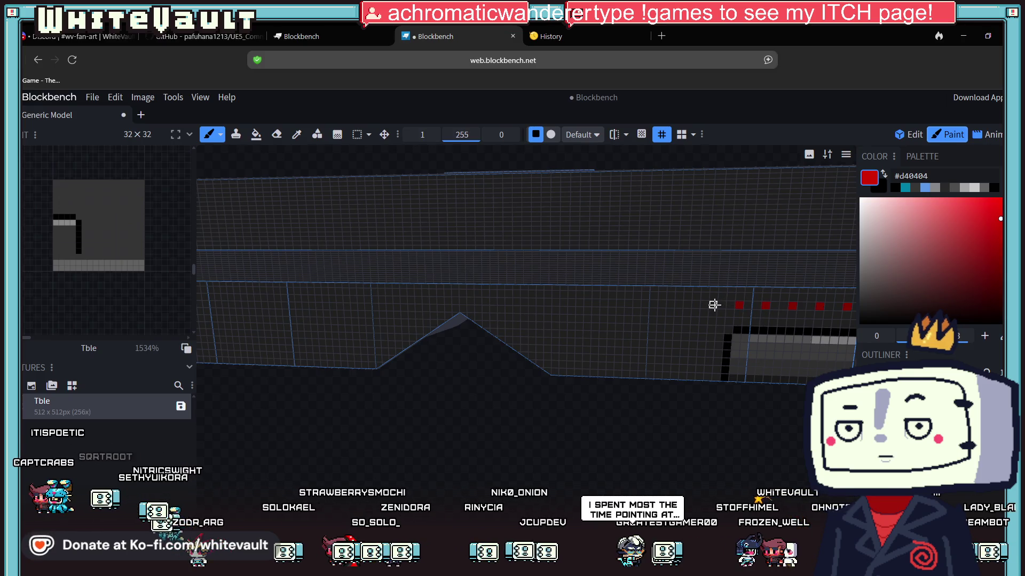
pyautogui.scroll(-10, 706, 428)
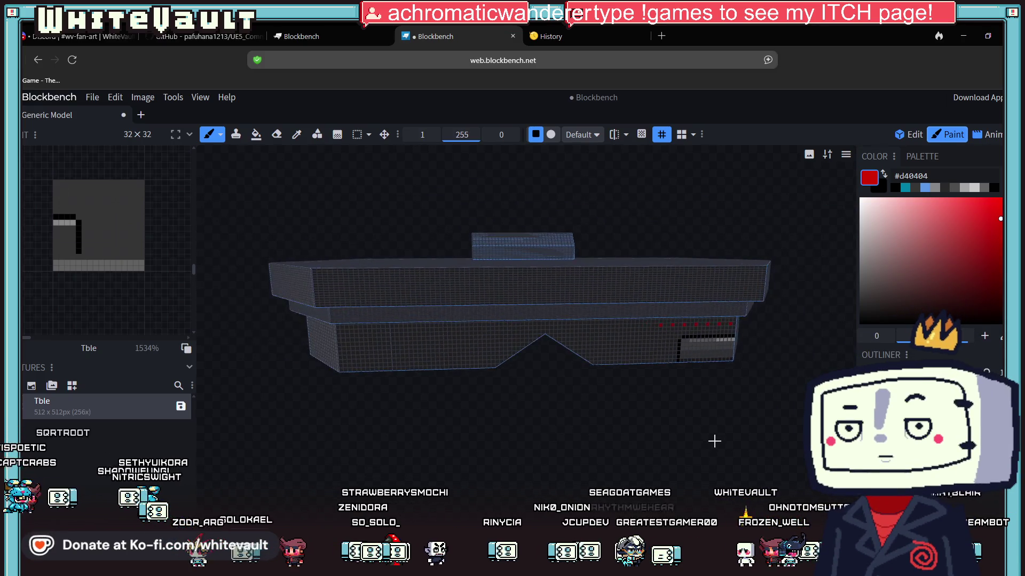
pyautogui.moveTo(701, 440); pyautogui.dragTo(701, 454)
pyautogui.scroll(3, 521, 363)
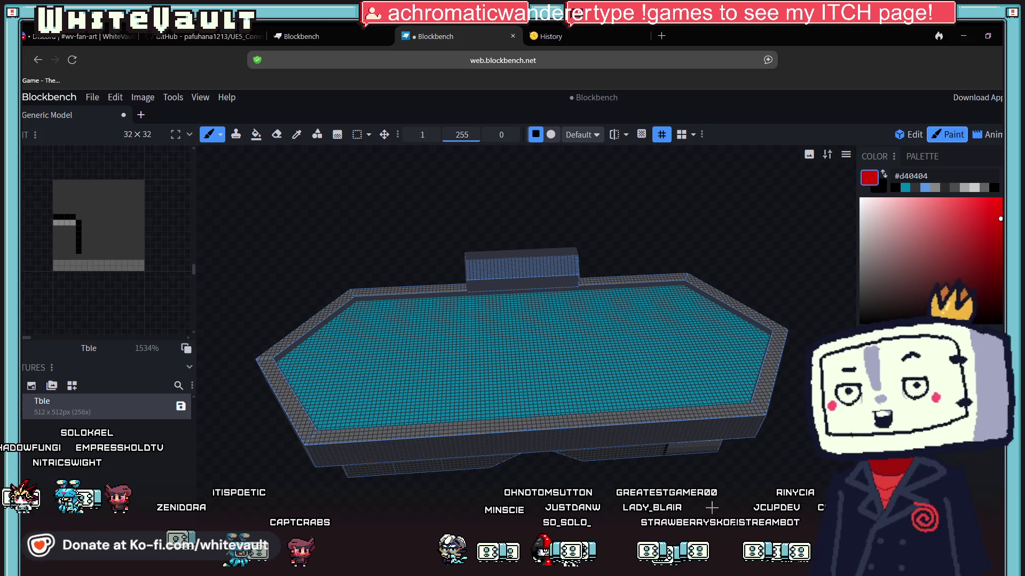
# Pick grey #626262 and bucket-fill the raised box's front faces
pyautogui.scroll(5, 692, 188)
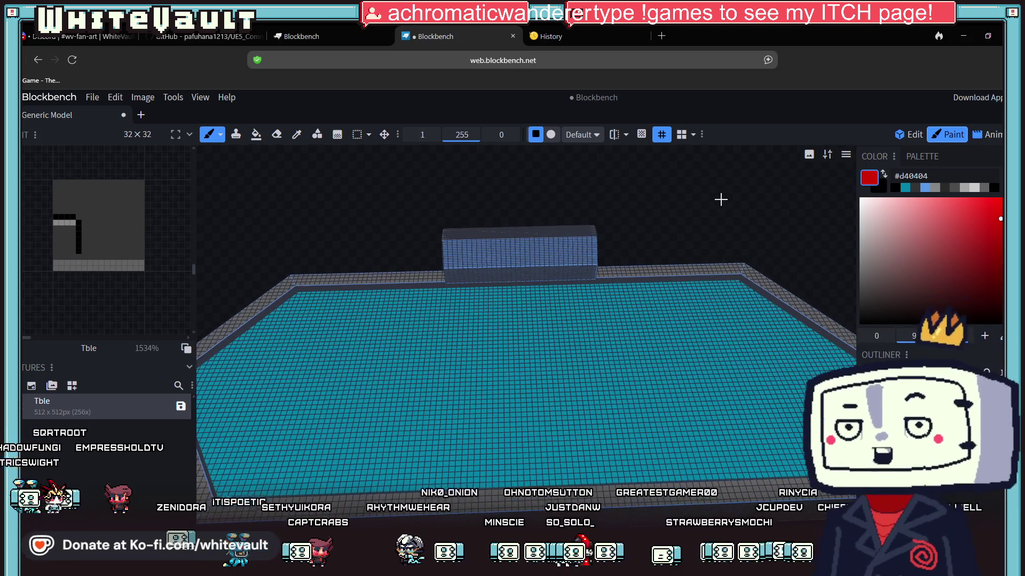
pyautogui.moveTo(683, 202); pyautogui.dragTo(700, 302)
pyautogui.scroll(4, 710, 317)
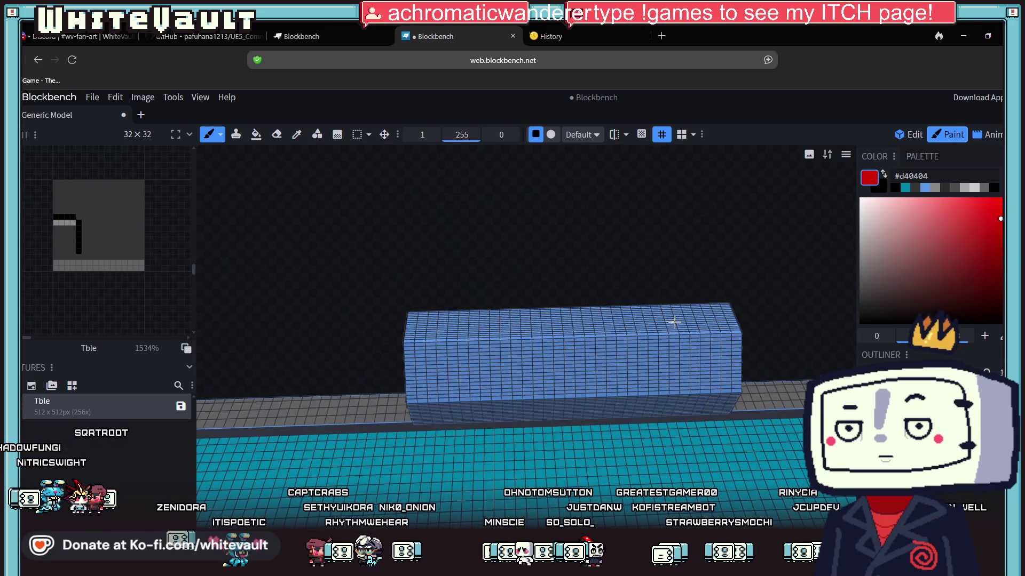
pyautogui.click(984, 188)
pyautogui.click(255, 137)
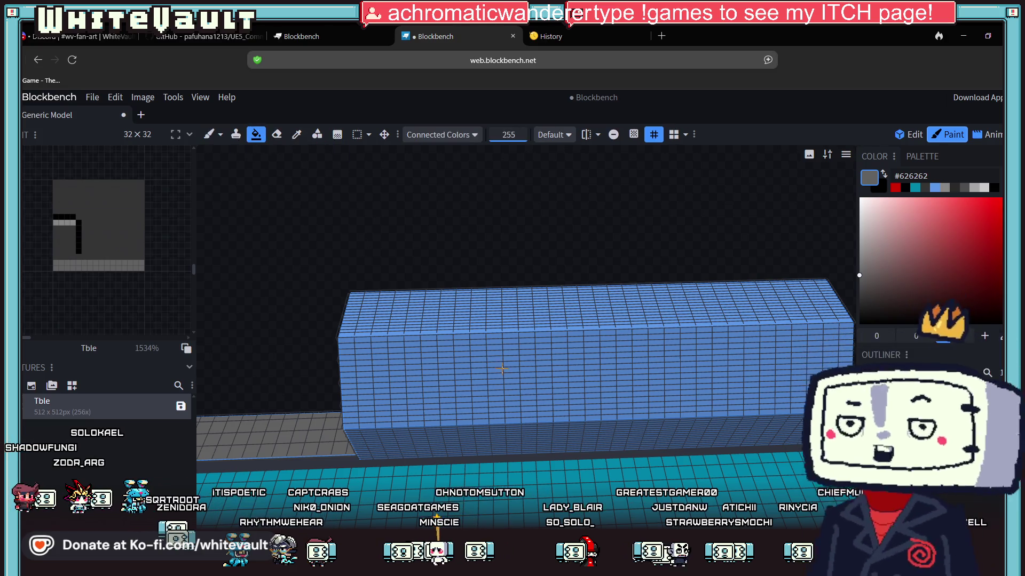
pyautogui.click(499, 371)
pyautogui.click(515, 336)
# Fill the box's remaining blue faces grey, then pick black as the colour
pyautogui.moveTo(531, 430)
pyautogui.mouseDown()
pyautogui.moveTo(483, 231)
pyautogui.moveTo(536, 222)
pyautogui.mouseUp()
pyautogui.click(597, 338)
pyautogui.moveTo(598, 338)
pyautogui.mouseDown()
pyautogui.moveTo(531, 277)
pyautogui.moveTo(624, 261)
pyautogui.mouseUp()
pyautogui.click(624, 261)
pyautogui.moveTo(506, 368)
pyautogui.mouseDown()
pyautogui.moveTo(634, 368)
pyautogui.moveTo(608, 354)
pyautogui.mouseUp()
pyautogui.click(245, 184)
pyautogui.moveTo(245, 184)
pyautogui.mouseDown()
pyautogui.moveTo(400, 414)
pyautogui.moveTo(339, 368)
pyautogui.mouseUp()
pyautogui.moveTo(350, 473)
pyautogui.mouseDown()
pyautogui.moveTo(297, 349)
pyautogui.moveTo(368, 203)
pyautogui.mouseUp()
pyautogui.moveTo(530, 294)
pyautogui.mouseDown()
pyautogui.moveTo(634, 277)
pyautogui.moveTo(691, 305)
pyautogui.mouseUp()
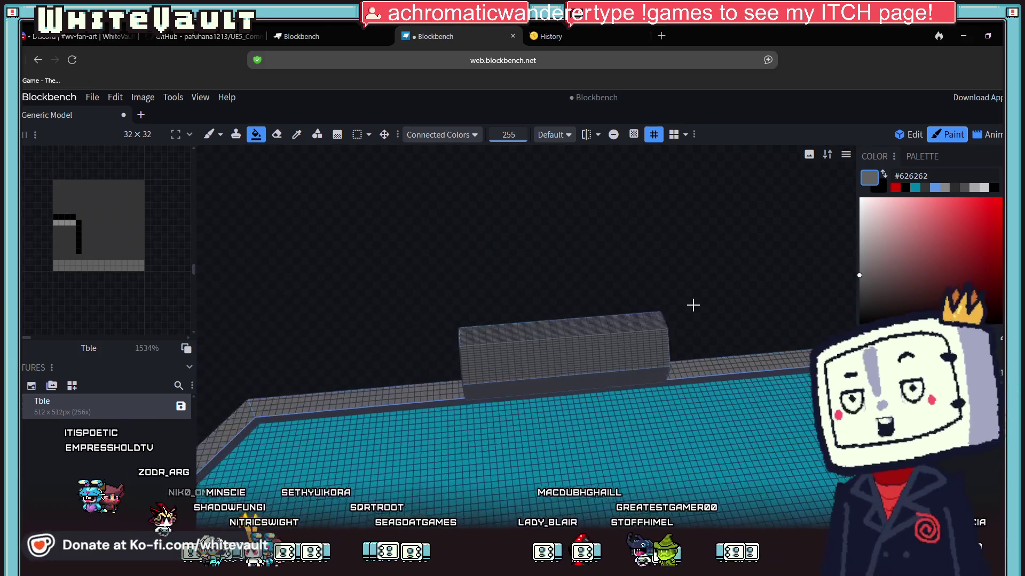
pyautogui.scroll(5, 703, 302)
pyautogui.moveTo(669, 244); pyautogui.dragTo(610, 232)
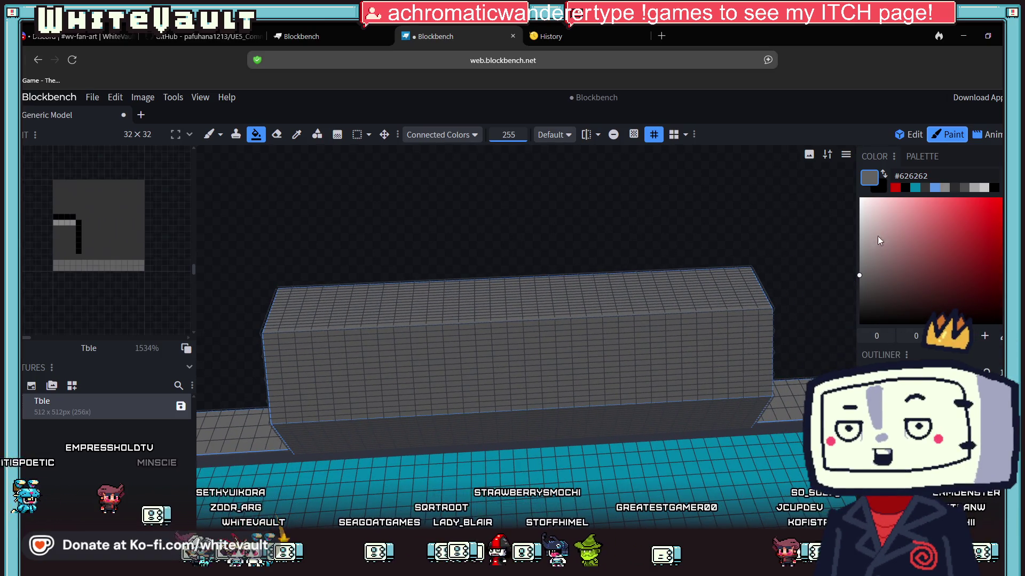
pyautogui.click(902, 191)
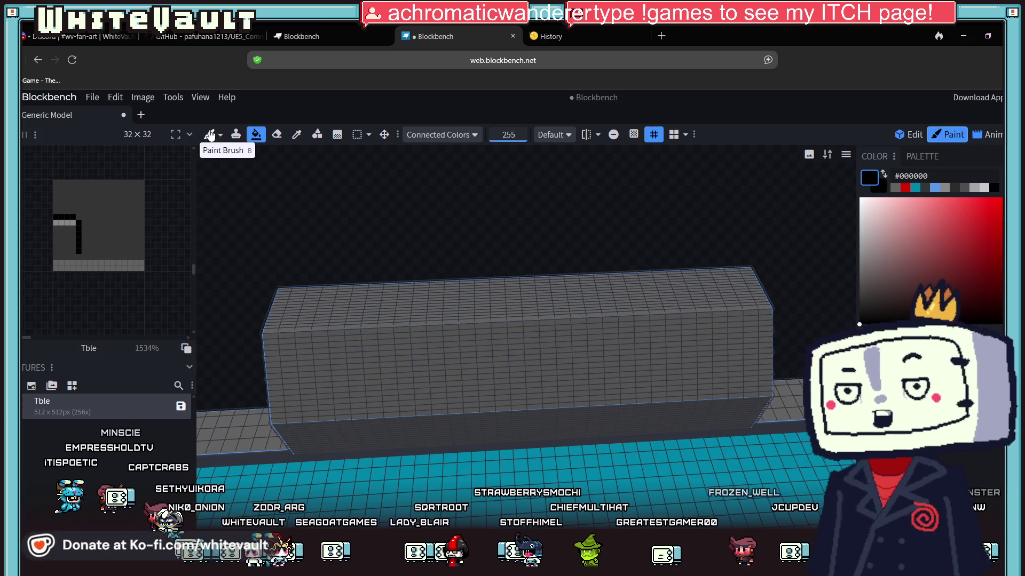
# Brush a black vertical column up the block's front and onto its top face
pyautogui.click(209, 135)
pyautogui.scroll(2, 387, 384)
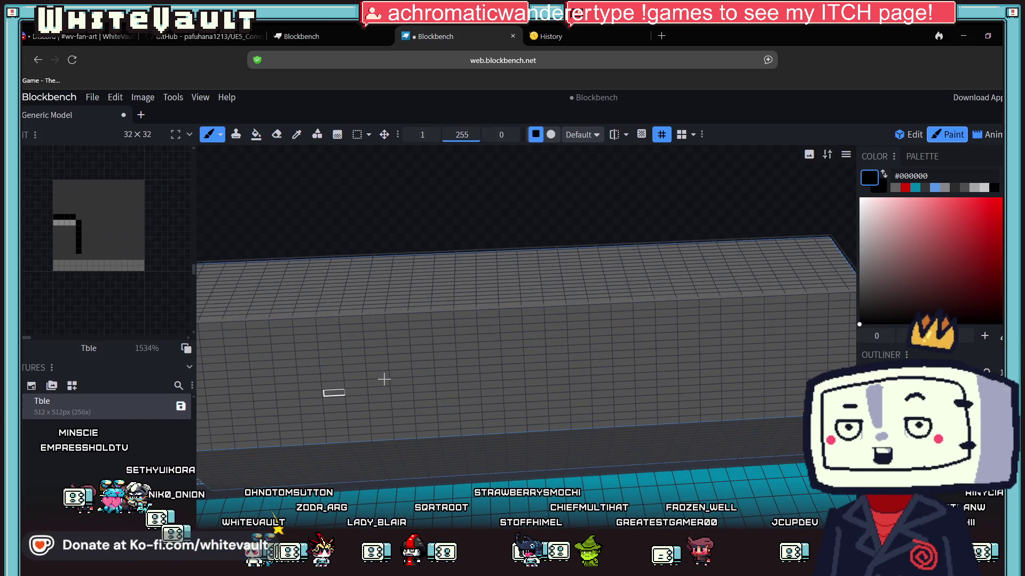
pyautogui.moveTo(359, 270)
pyautogui.mouseDown()
pyautogui.moveTo(439, 213)
pyautogui.moveTo(572, 290)
pyautogui.mouseUp()
pyautogui.moveTo(577, 165); pyautogui.dragTo(571, 172)
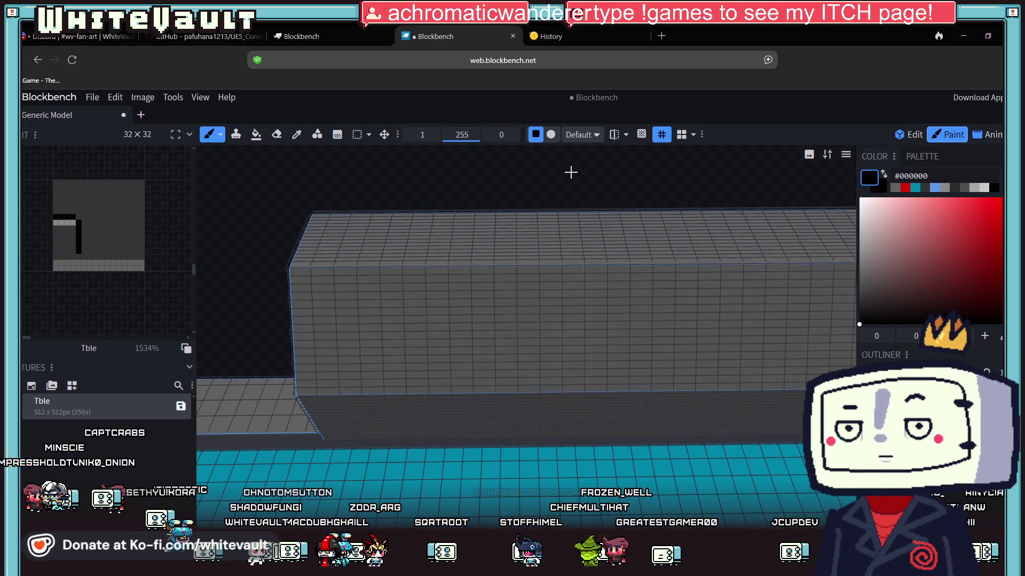
pyautogui.moveTo(392, 301); pyautogui.dragTo(396, 350)
pyautogui.moveTo(397, 391)
pyautogui.mouseDown()
pyautogui.moveTo(424, 267)
pyautogui.moveTo(428, 327)
pyautogui.mouseUp()
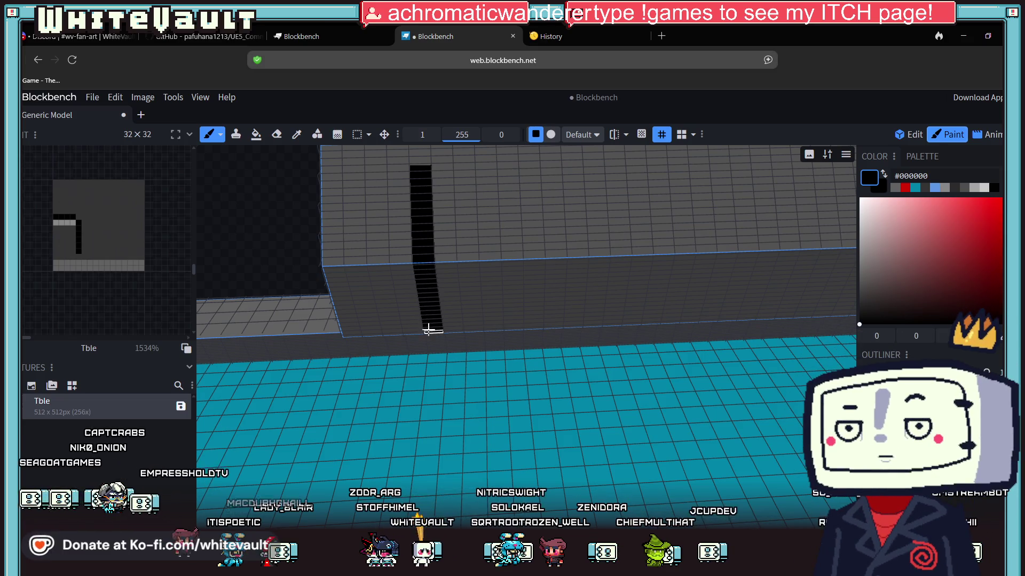
pyautogui.moveTo(462, 197); pyautogui.dragTo(465, 254)
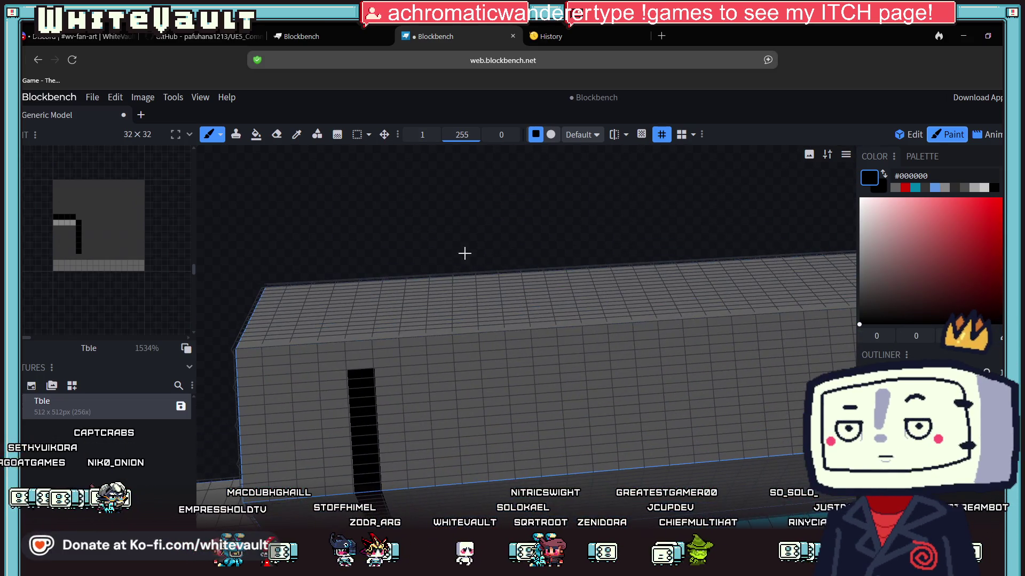
pyautogui.click(364, 353)
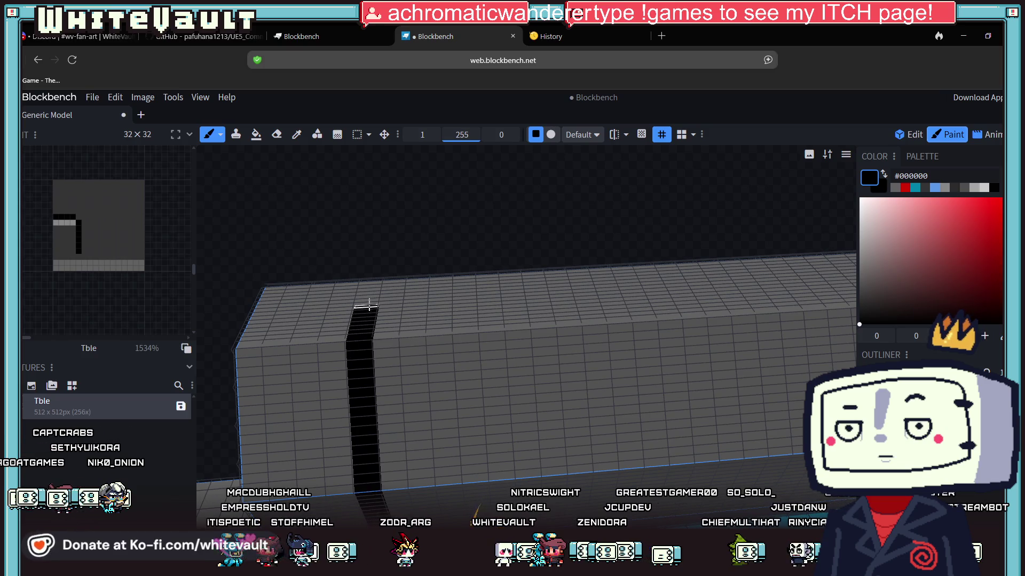
pyautogui.moveTo(369, 306); pyautogui.dragTo(371, 286)
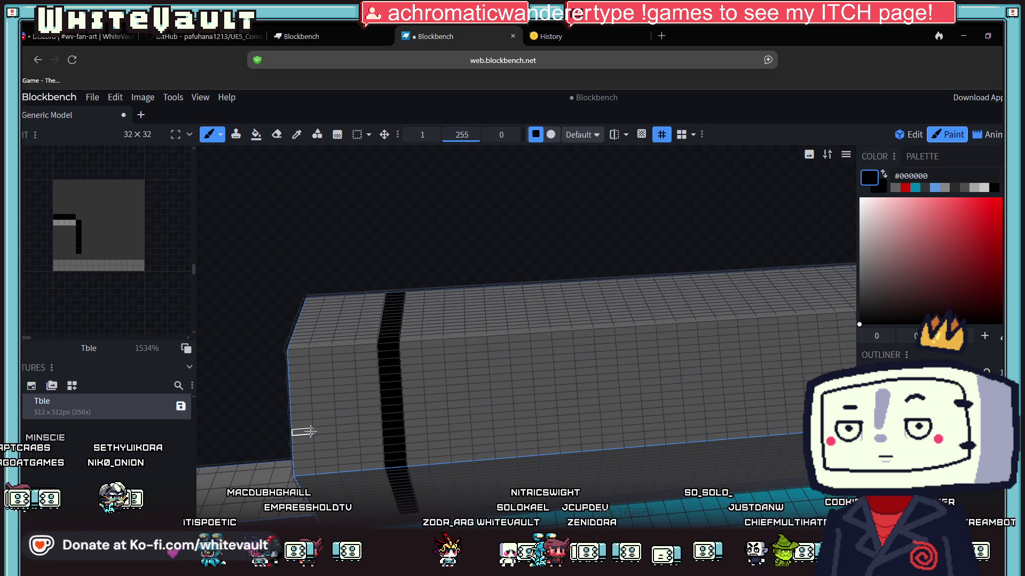
# Paint a second black column on the block, extending it downward
pyautogui.moveTo(530, 284)
pyautogui.mouseDown()
pyautogui.moveTo(512, 258)
pyautogui.moveTo(617, 265)
pyautogui.mouseUp()
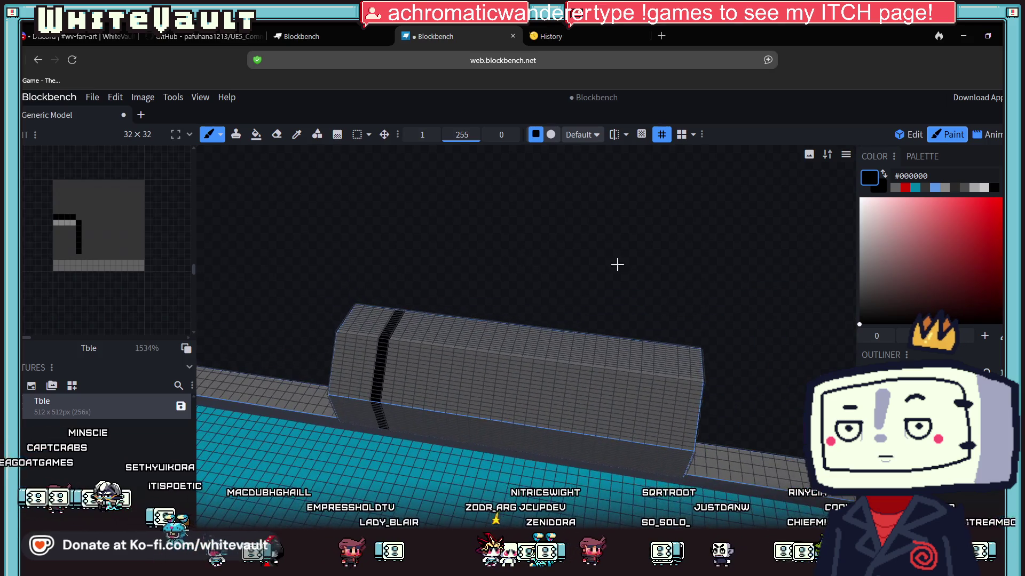
pyautogui.scroll(5, 618, 264)
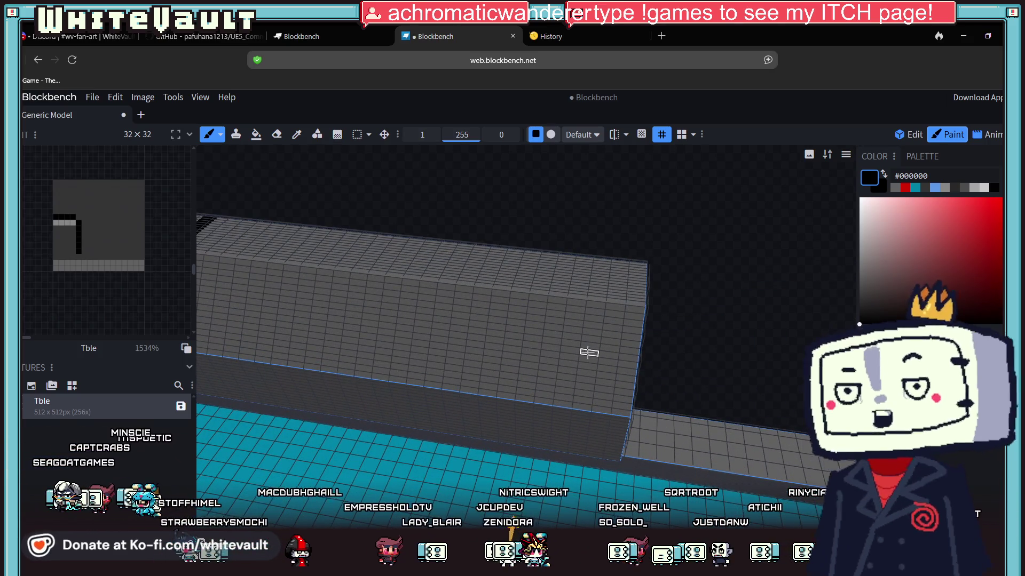
pyautogui.moveTo(551, 354); pyautogui.dragTo(563, 275)
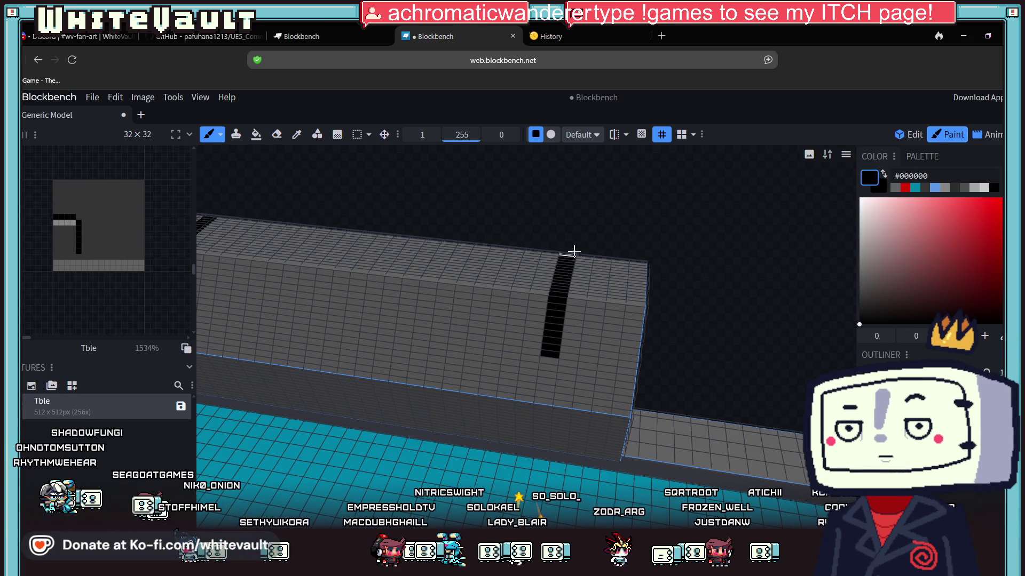
pyautogui.moveTo(681, 336); pyautogui.dragTo(686, 324)
pyautogui.scroll(1, 579, 303)
pyautogui.moveTo(580, 280); pyautogui.dragTo(575, 389)
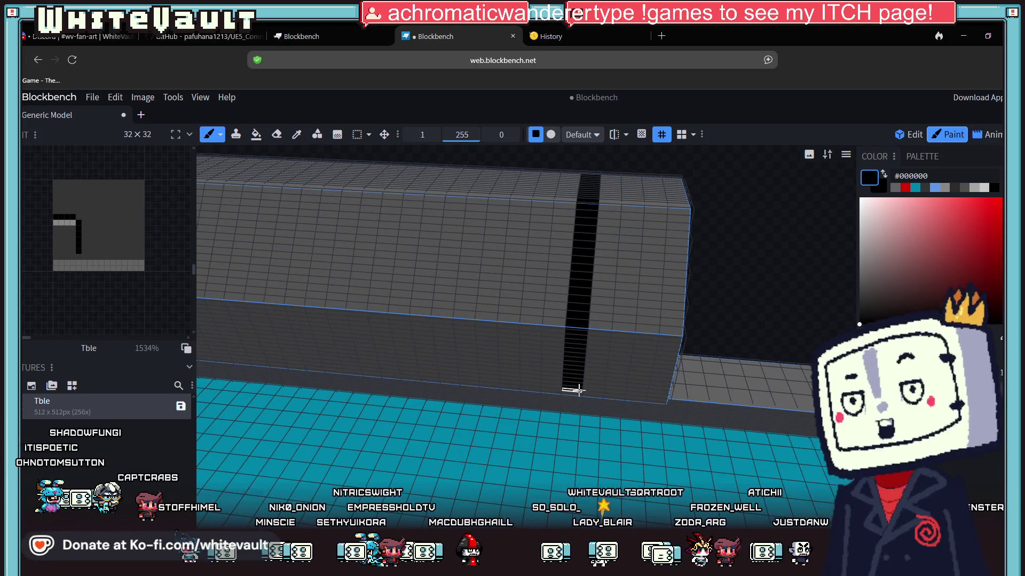
pyautogui.scroll(-4, 687, 289)
pyautogui.moveTo(687, 289); pyautogui.dragTo(692, 258)
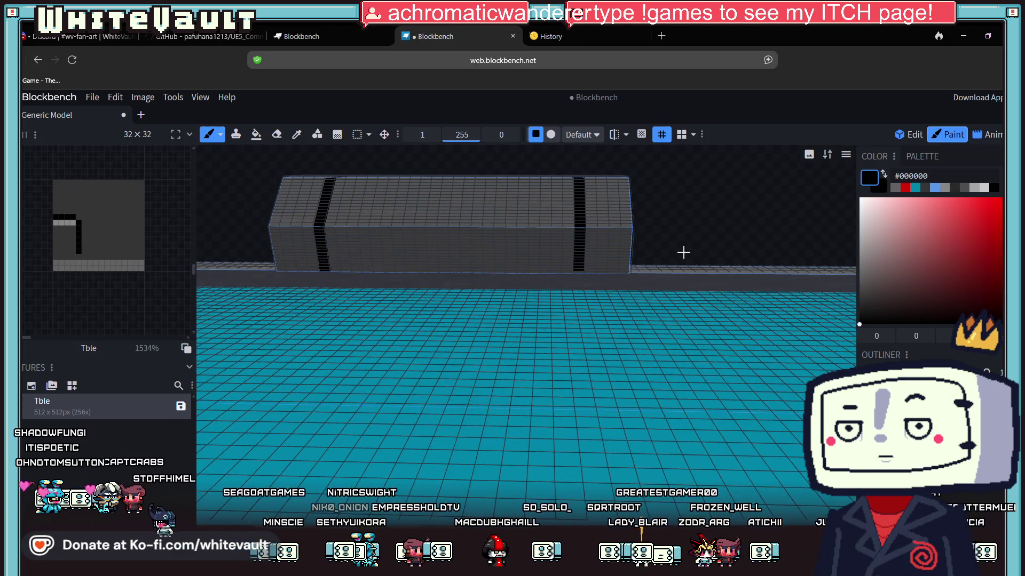
pyautogui.scroll(2, 570, 273)
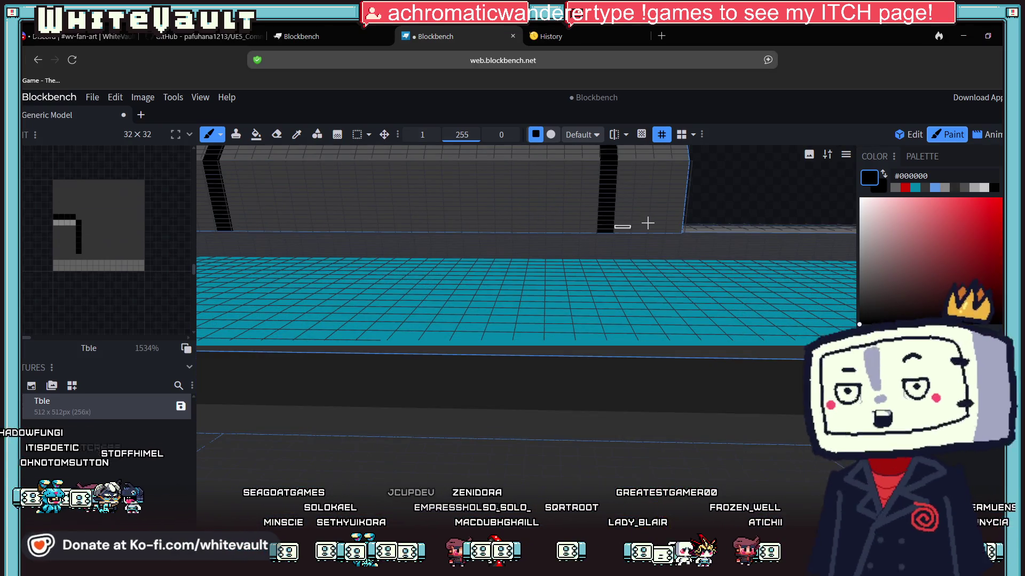
pyautogui.scroll(-3, 662, 235)
pyautogui.moveTo(677, 212)
pyautogui.mouseDown()
pyautogui.moveTo(688, 238)
pyautogui.moveTo(491, 246)
pyautogui.mouseUp()
pyautogui.scroll(3, 399, 224)
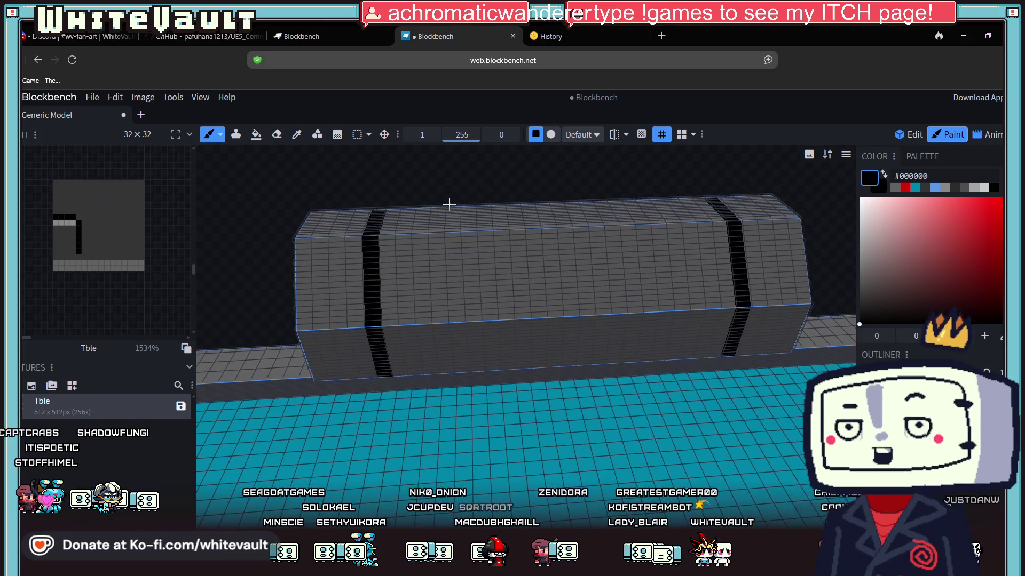
# Paint #2a2a2a dark grey strips beside the black band and on the box top
pyautogui.click(955, 191)
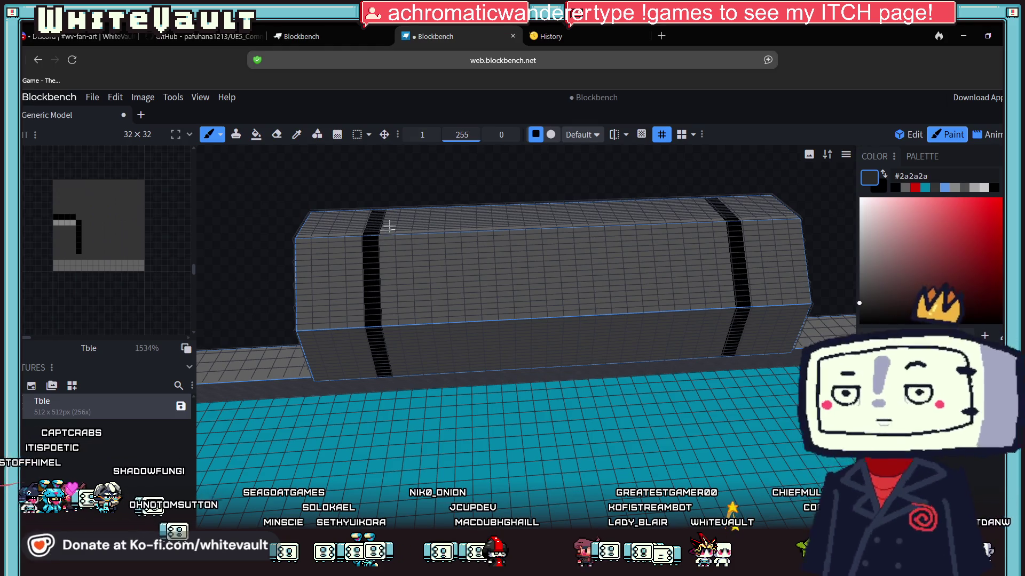
pyautogui.scroll(6, 404, 183)
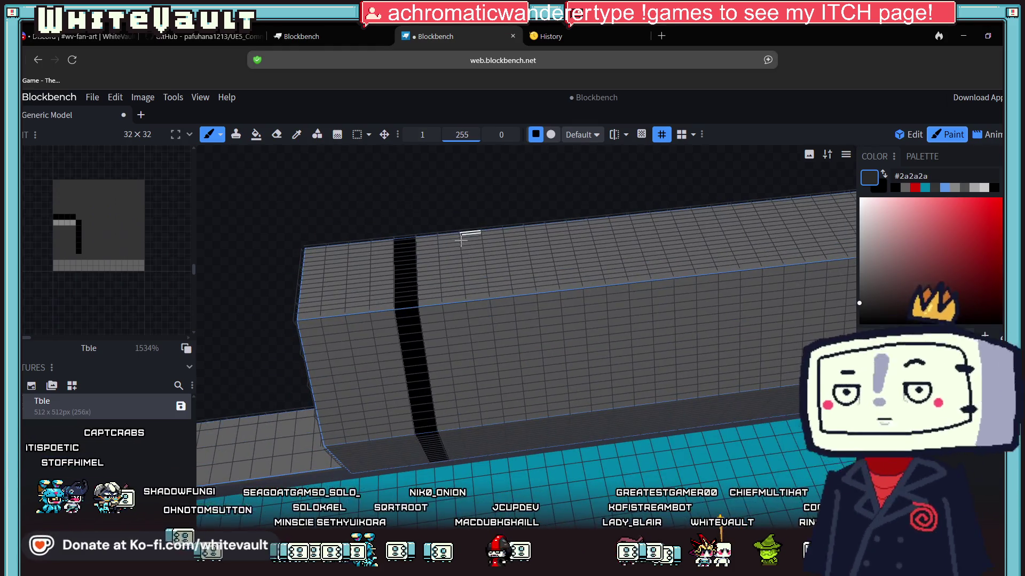
pyautogui.scroll(-5, 405, 231)
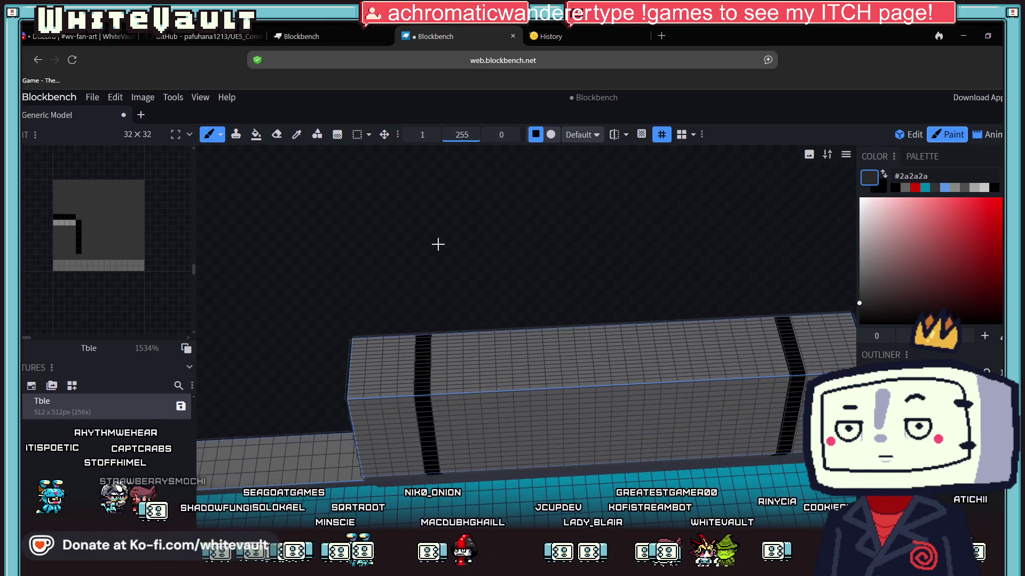
pyautogui.scroll(2, 435, 299)
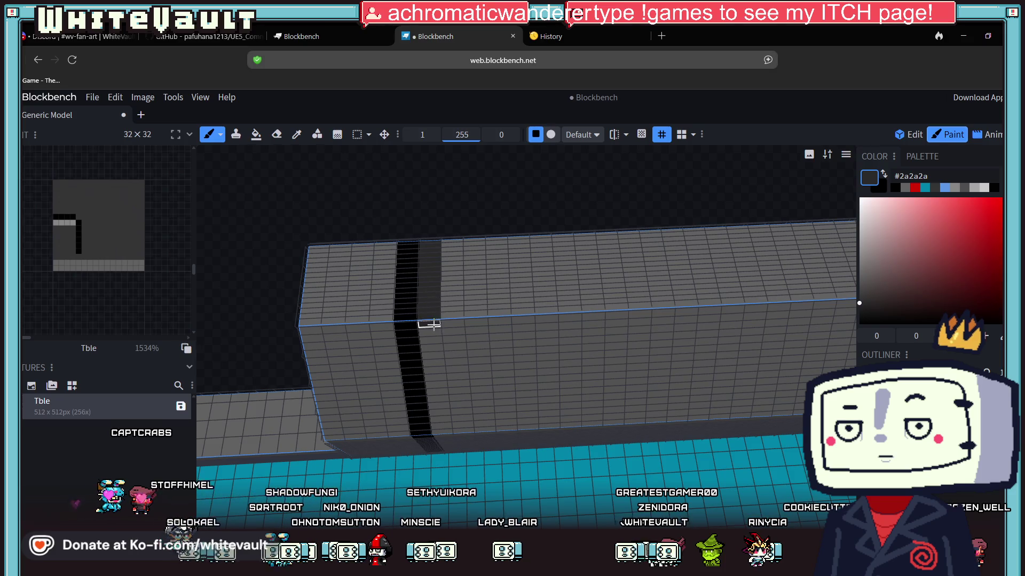
pyautogui.moveTo(452, 247); pyautogui.dragTo(452, 203)
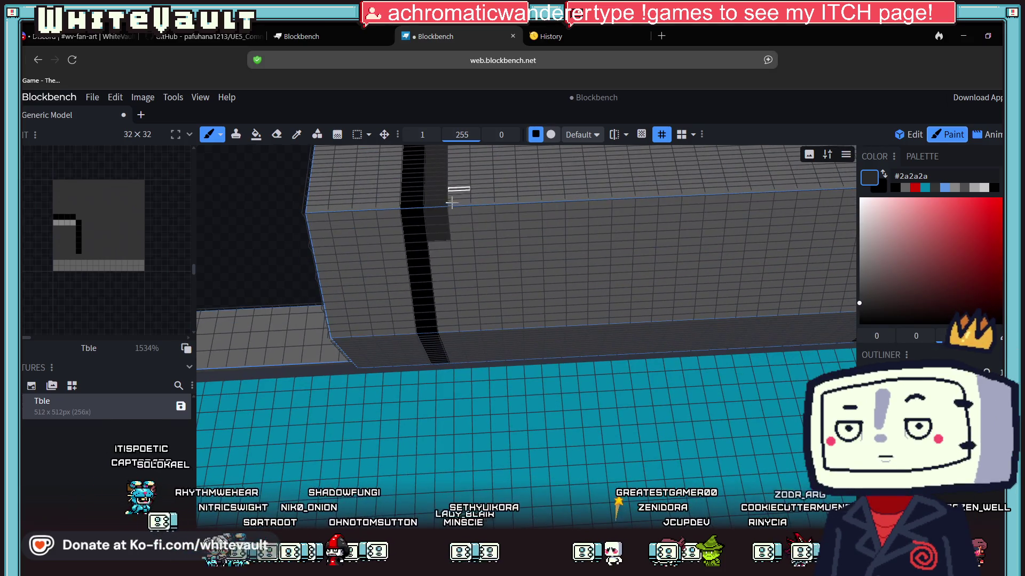
pyautogui.moveTo(438, 245)
pyautogui.mouseDown()
pyautogui.moveTo(446, 328)
pyautogui.moveTo(451, 235)
pyautogui.moveTo(466, 270)
pyautogui.mouseUp()
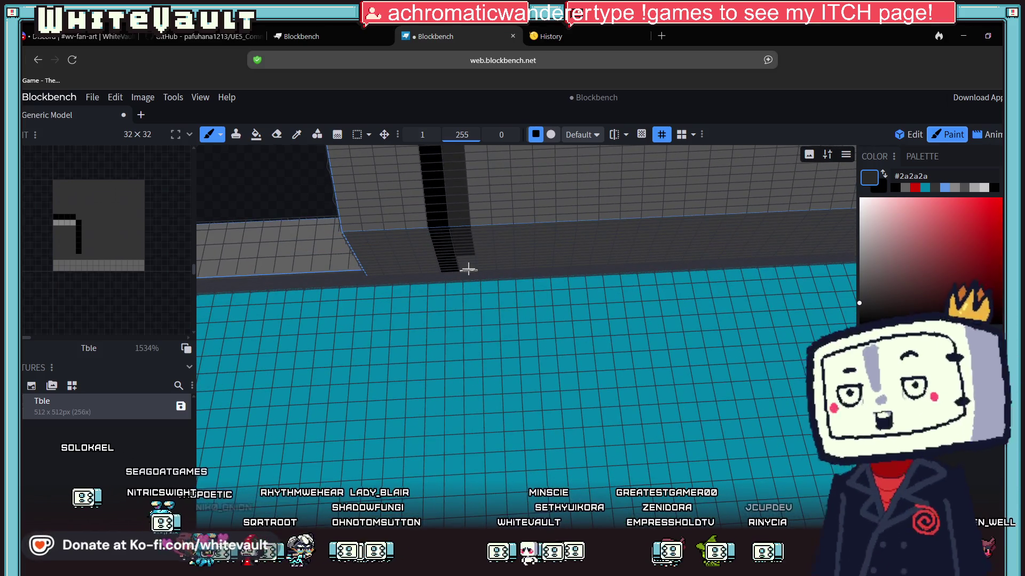
pyautogui.scroll(-5, 466, 254)
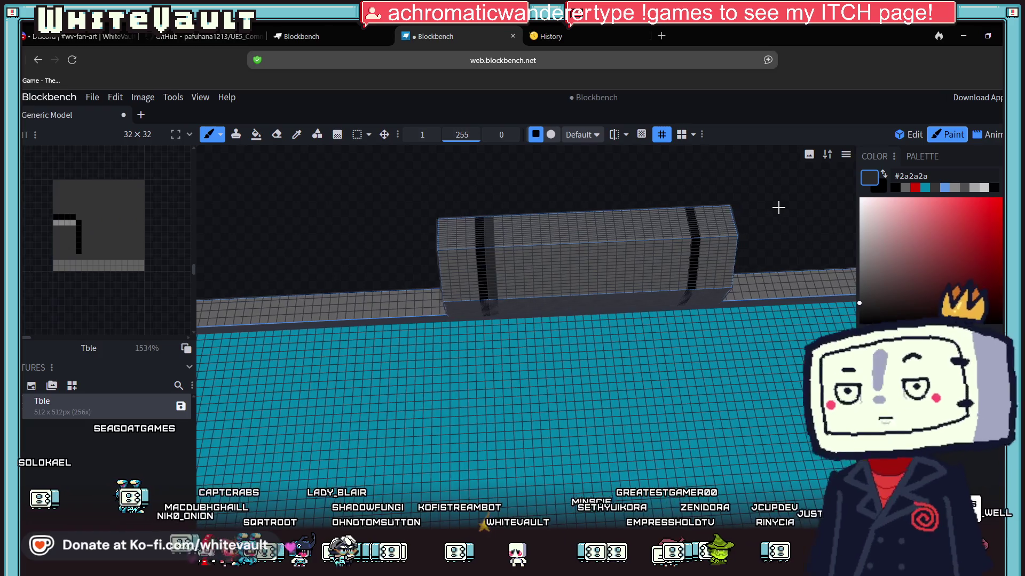
pyautogui.scroll(1, 736, 221)
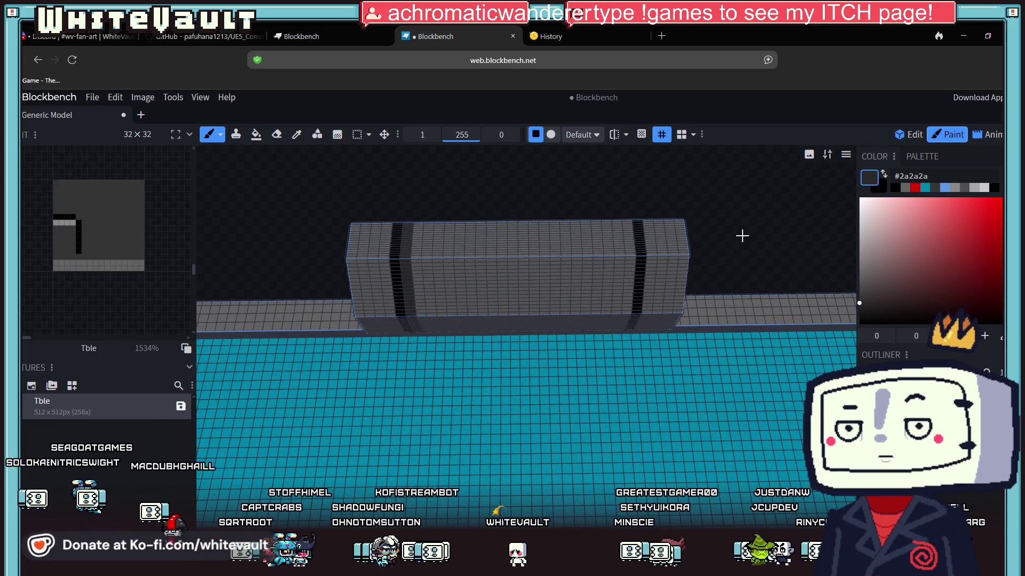
pyautogui.scroll(2, 629, 222)
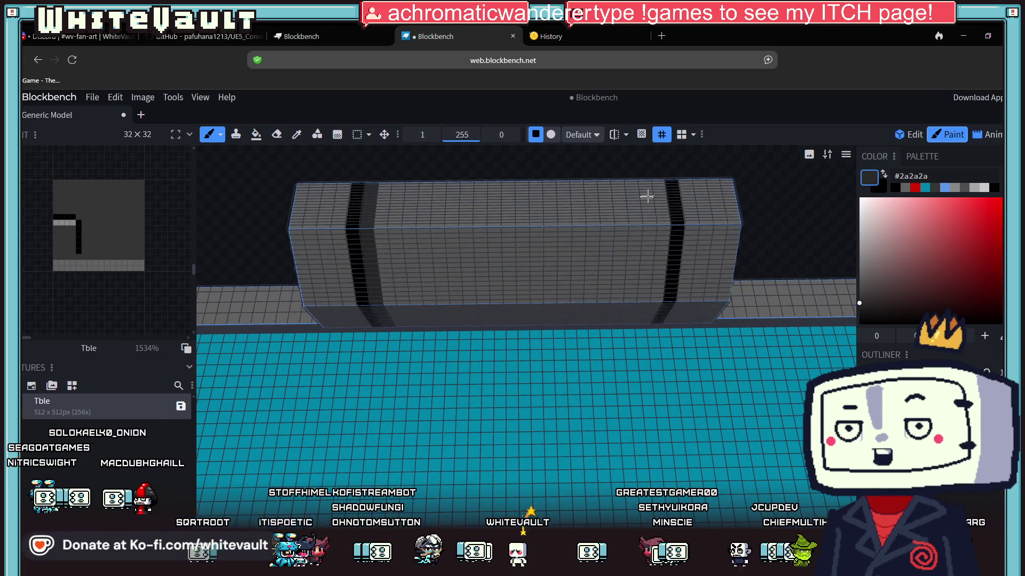
pyautogui.moveTo(657, 182); pyautogui.dragTo(660, 200)
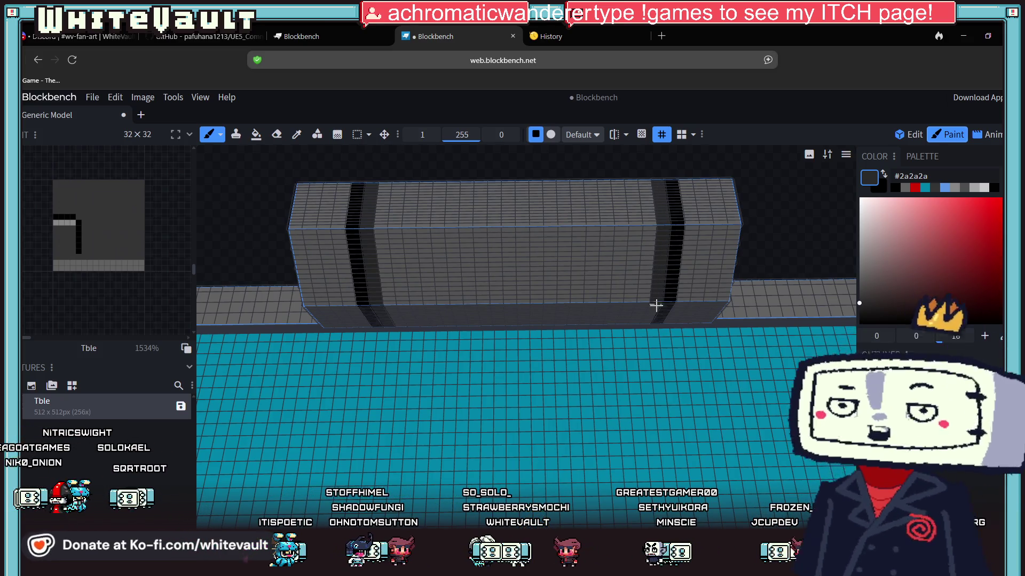
pyautogui.scroll(3, 800, 235)
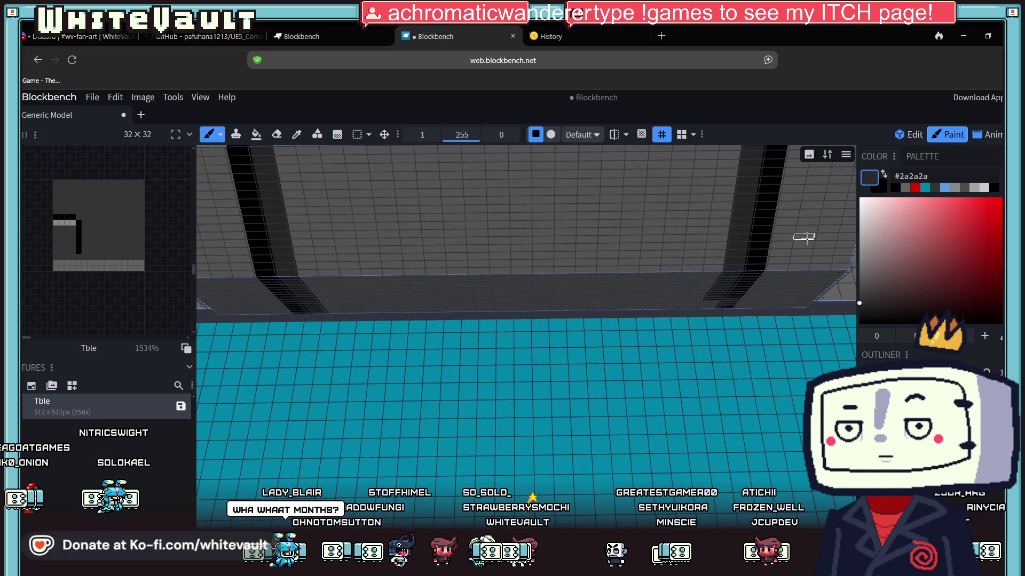
pyautogui.scroll(-1, 771, 238)
pyautogui.scroll(-3, 792, 240)
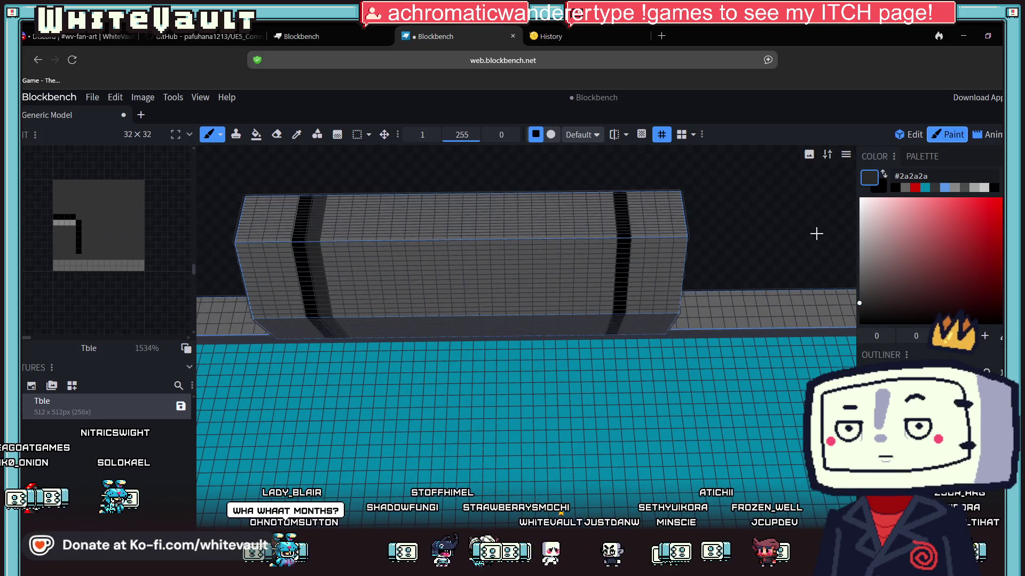
# Draw a darker rectangular band down the right stripe with Draw Shapes, then snap to front view
pyautogui.rightClick(817, 235)
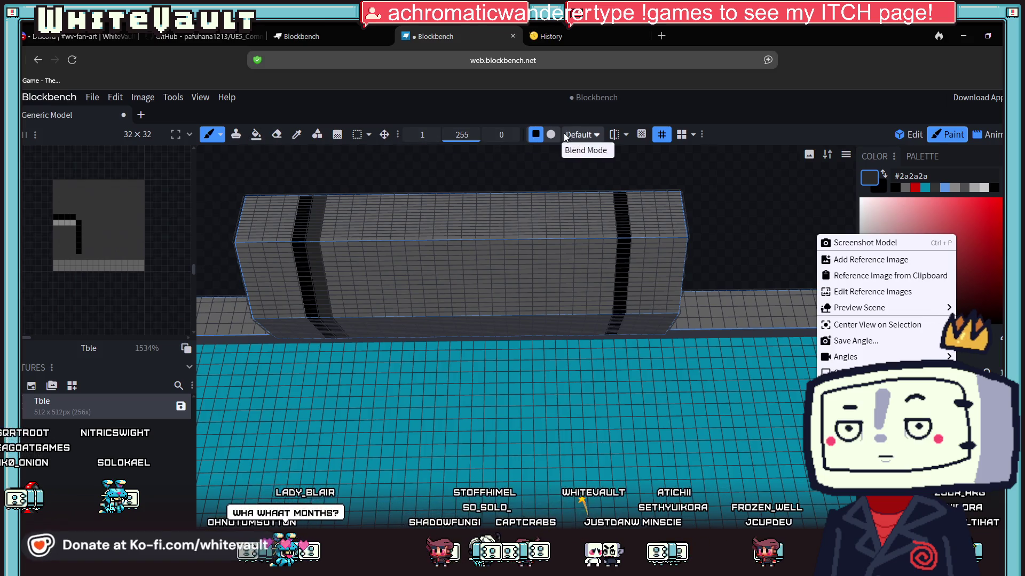
pyautogui.click(317, 134)
pyautogui.moveTo(611, 191); pyautogui.dragTo(605, 195)
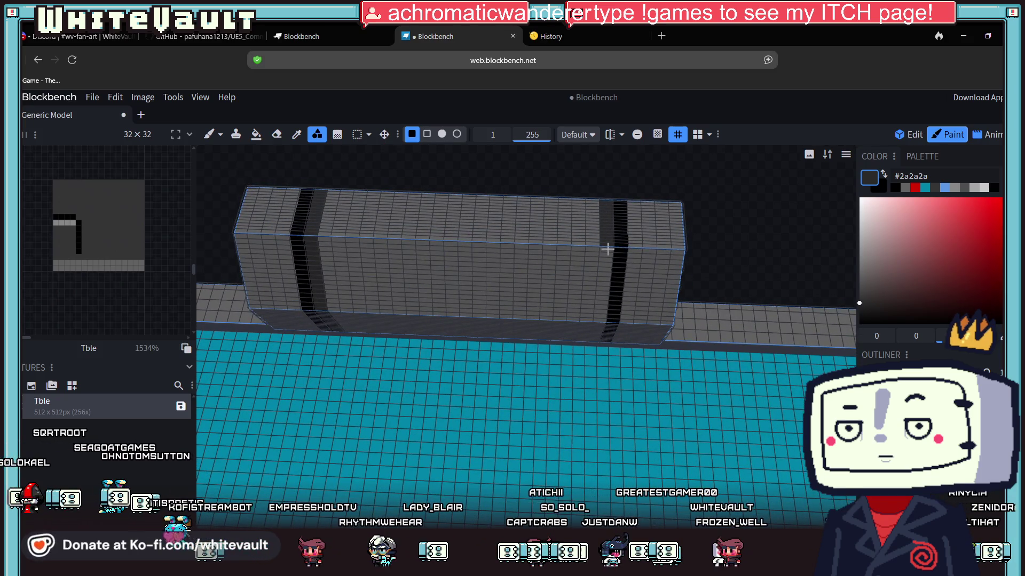
pyautogui.moveTo(607, 248); pyautogui.dragTo(601, 295)
pyautogui.moveTo(708, 243); pyautogui.dragTo(713, 207)
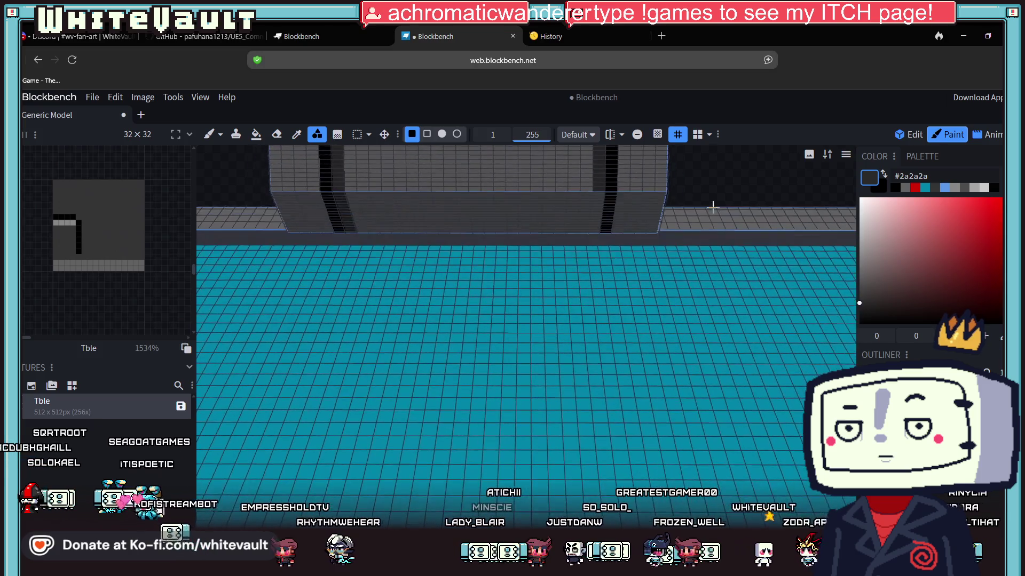
pyautogui.scroll(-5, 596, 232)
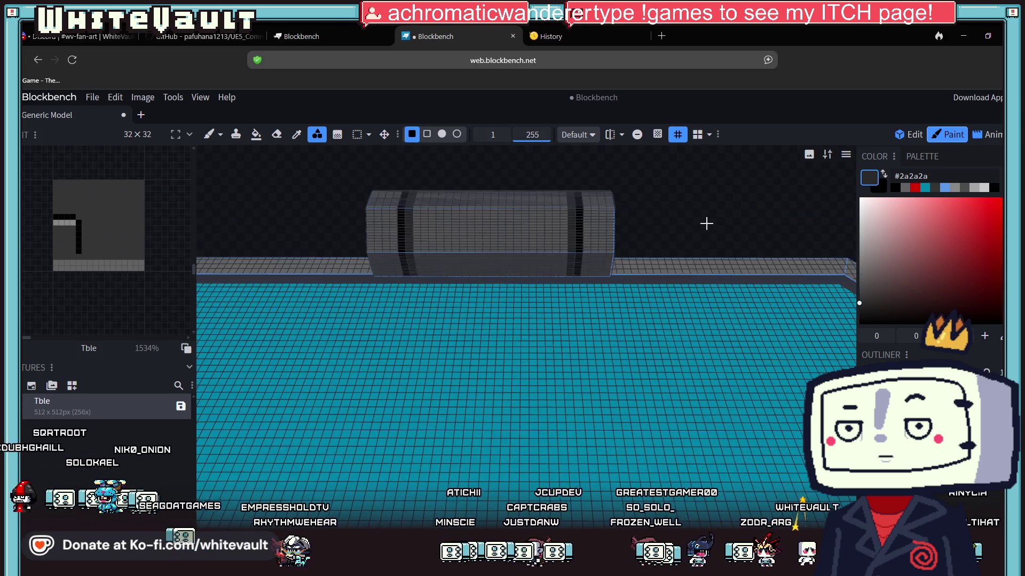
pyautogui.moveTo(699, 437); pyautogui.dragTo(716, 374)
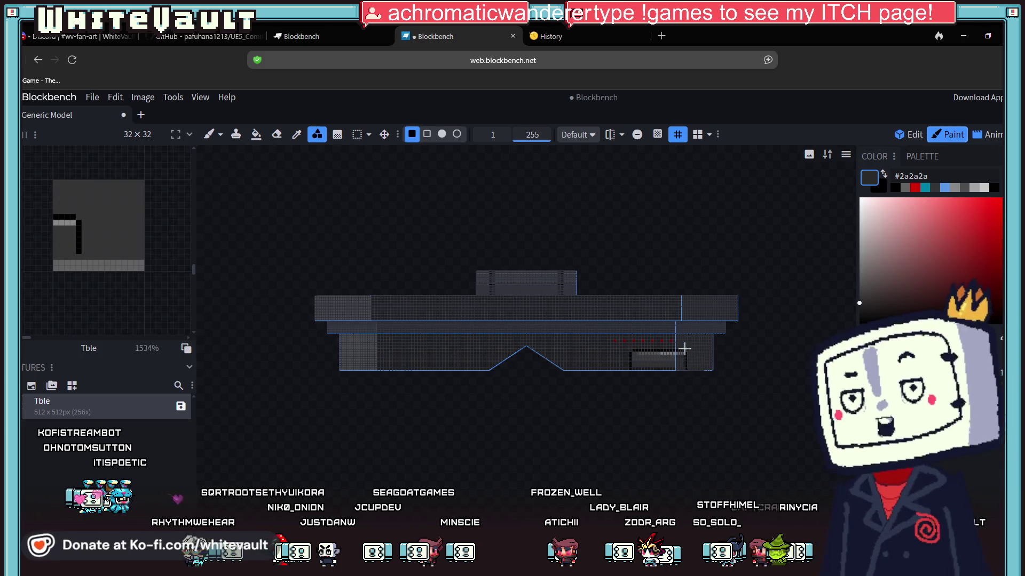
pyautogui.moveTo(587, 353); pyautogui.dragTo(531, 327)
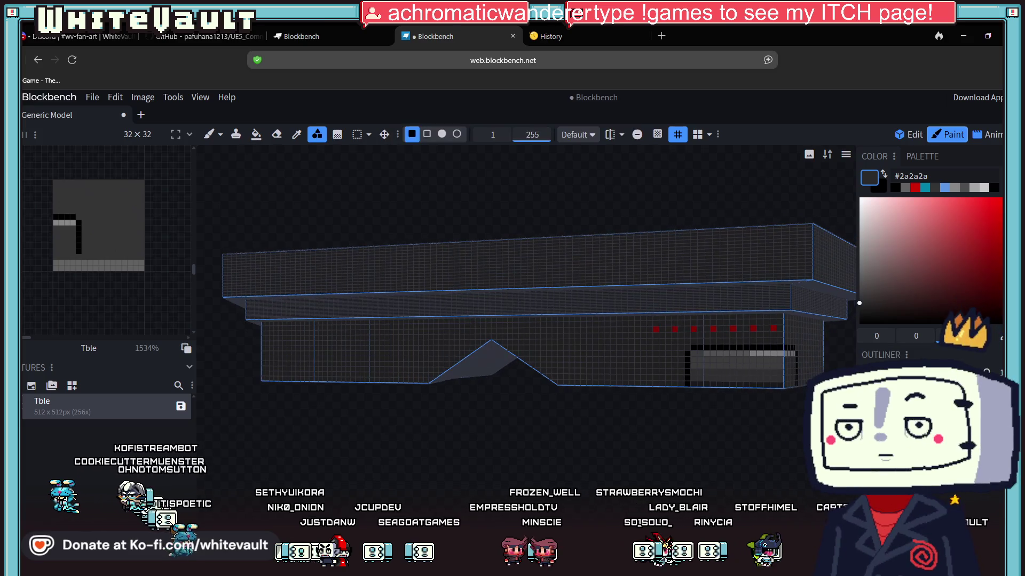
pyautogui.press('KP_1')
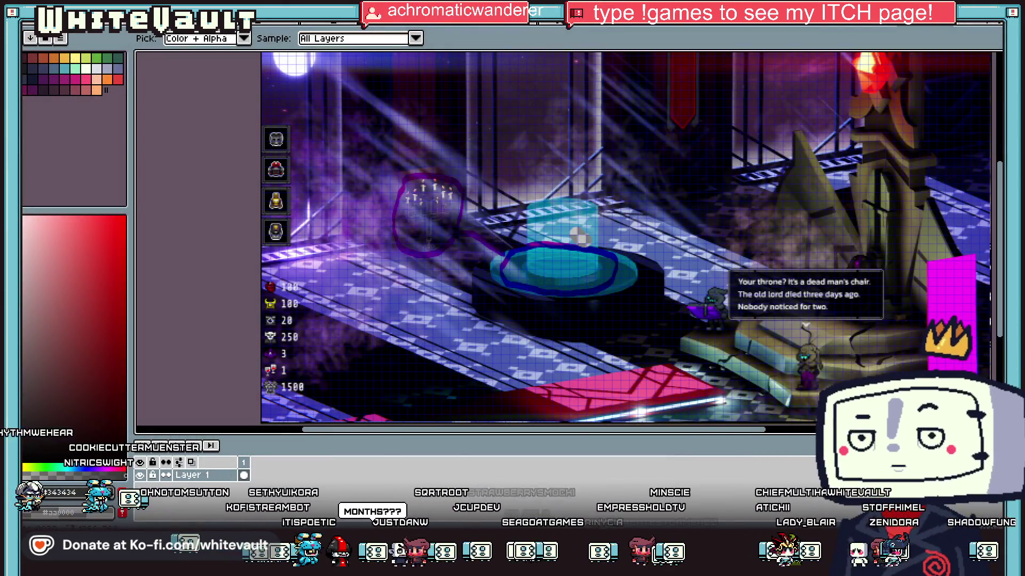
# Zoom out and switch through the document tabs to the circle-face drawing
pyautogui.scroll(-4, 596, 290)
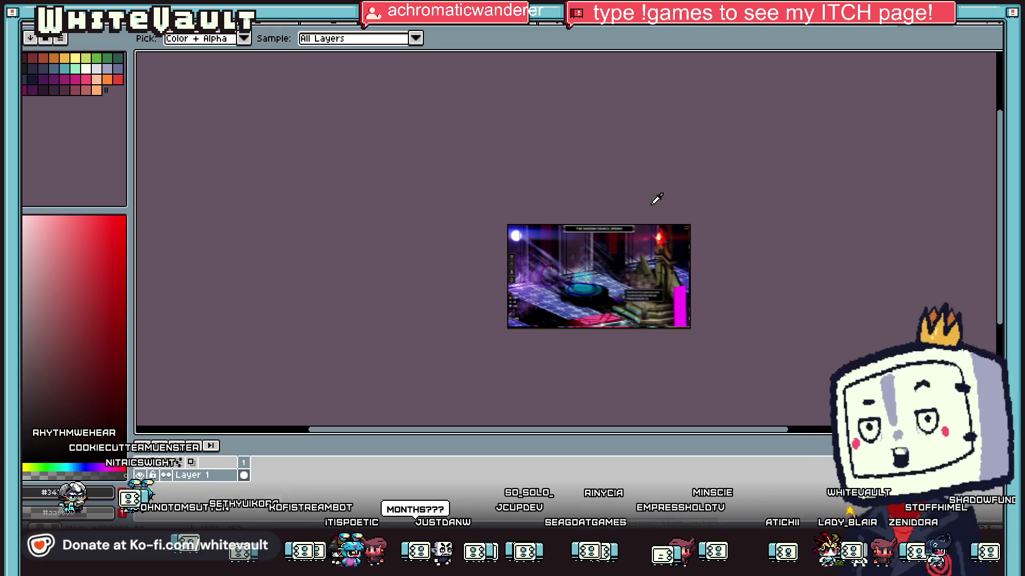
pyautogui.click(230, 33)
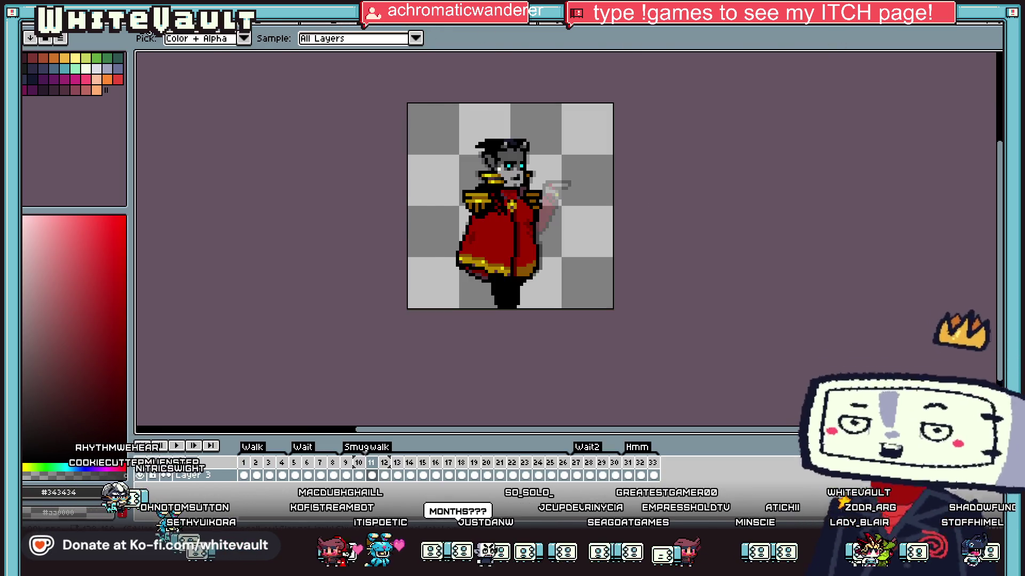
pyautogui.click(261, 29)
pyautogui.click(229, 33)
pyautogui.click(263, 28)
# Try a straight black nose line running down the middle of the face
pyautogui.moveTo(749, 168)
pyautogui.mouseDown()
pyautogui.moveTo(656, 378)
pyautogui.moveTo(618, 377)
pyautogui.moveTo(618, 391)
pyautogui.mouseUp()
pyautogui.press('Escape')
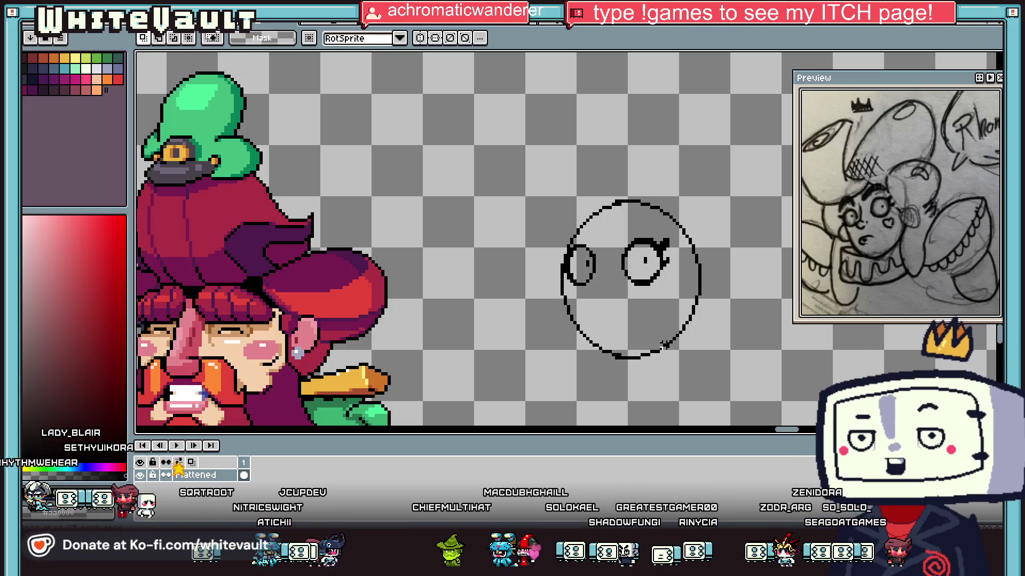
pyautogui.press('i')
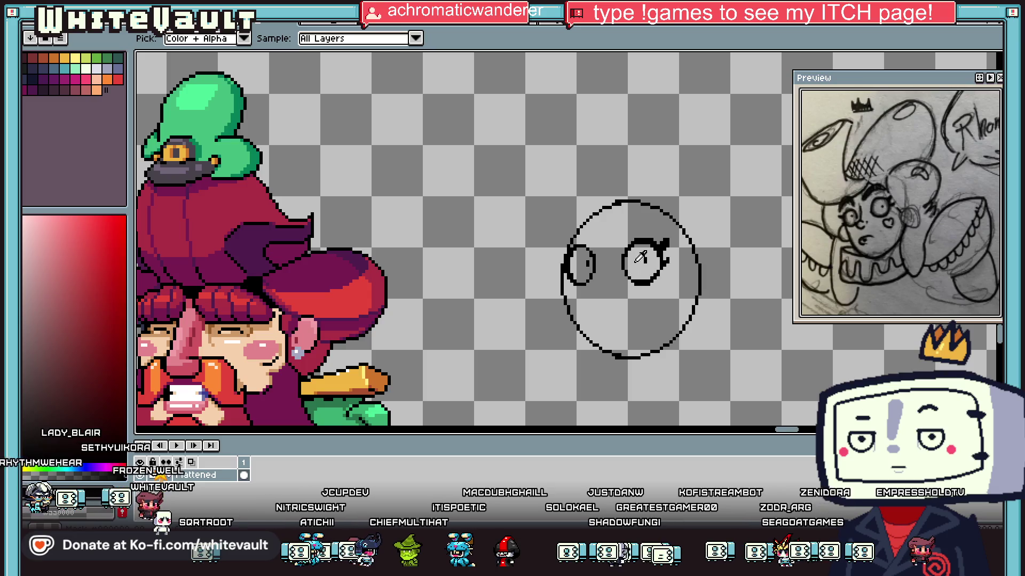
pyautogui.scroll(1, 641, 258)
pyautogui.press('b')
pyautogui.scroll(2, 572, 225)
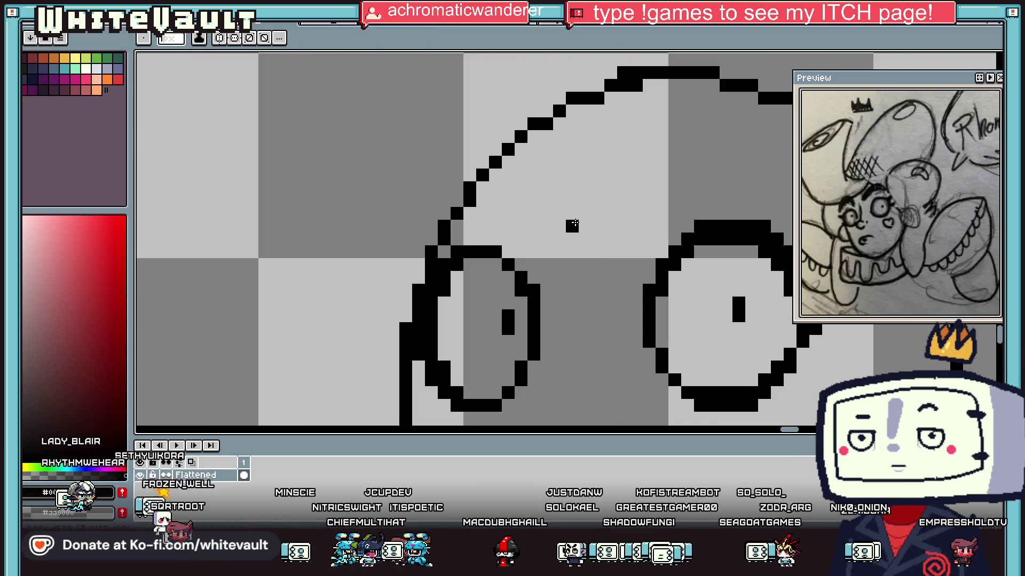
pyautogui.keyDown('shift'); pyautogui.click(577, 371); pyautogui.keyUp('shift')
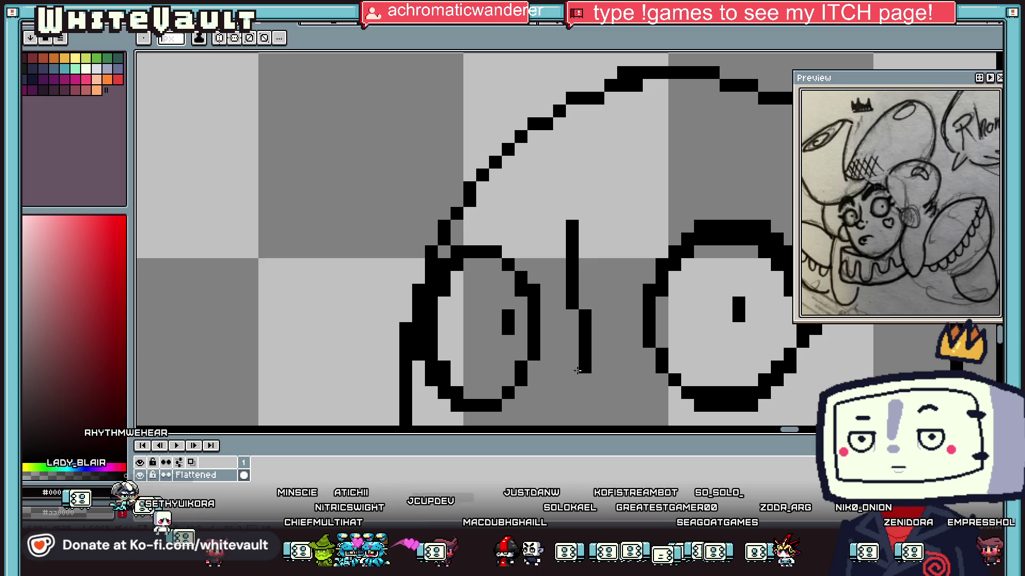
pyautogui.moveTo(577, 370); pyautogui.dragTo(583, 325)
# Undo the straight stroke and pencil a curved nose hook under the left lens
pyautogui.hotkey('ctrl', 'z')
pyautogui.scroll(-3, 562, 349)
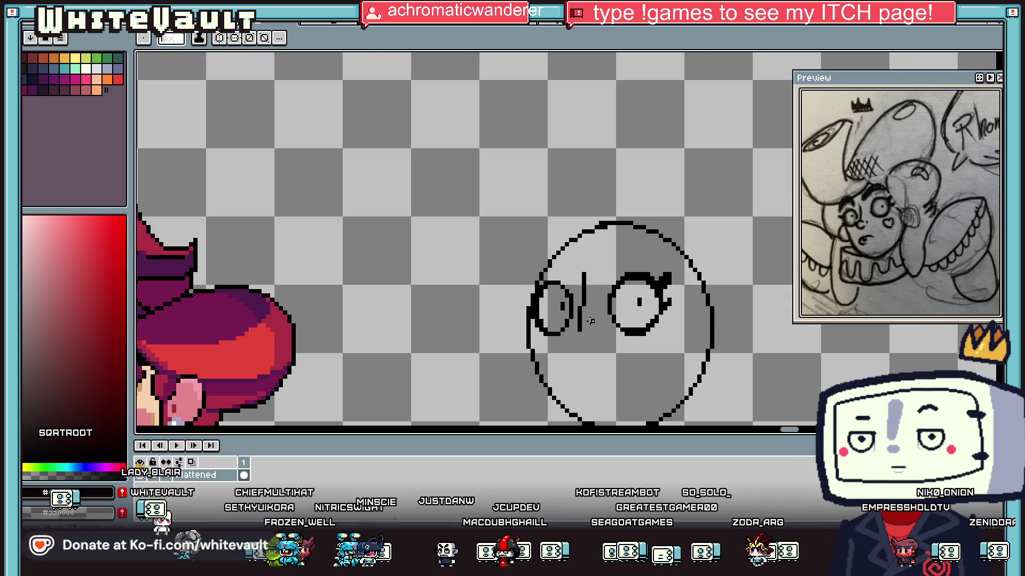
pyautogui.scroll(3, 587, 331)
pyautogui.press('v')
pyautogui.hotkey('ctrl', 'z')
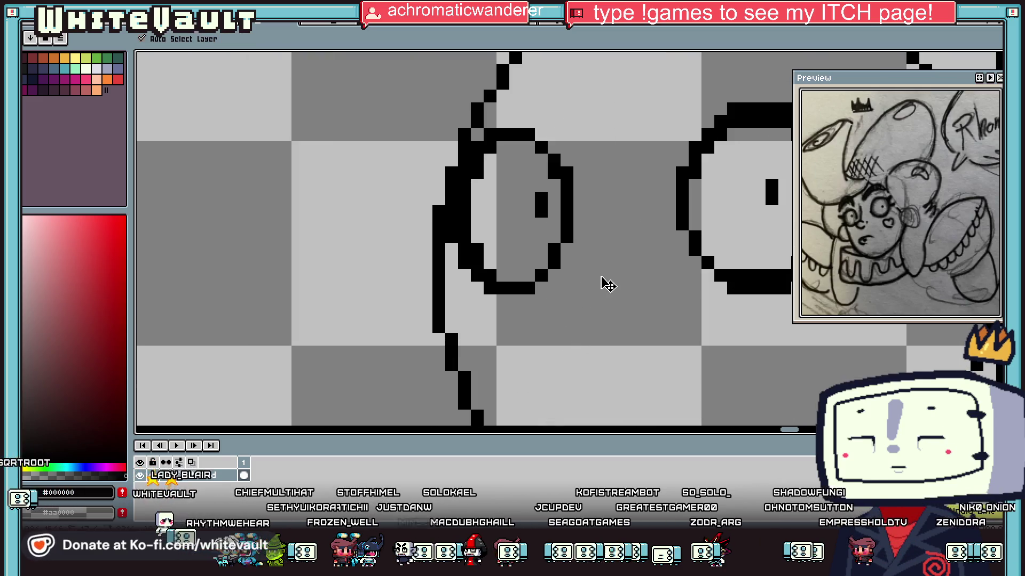
pyautogui.press('b')
pyautogui.click(618, 264)
pyautogui.moveTo(616, 267); pyautogui.dragTo(590, 252)
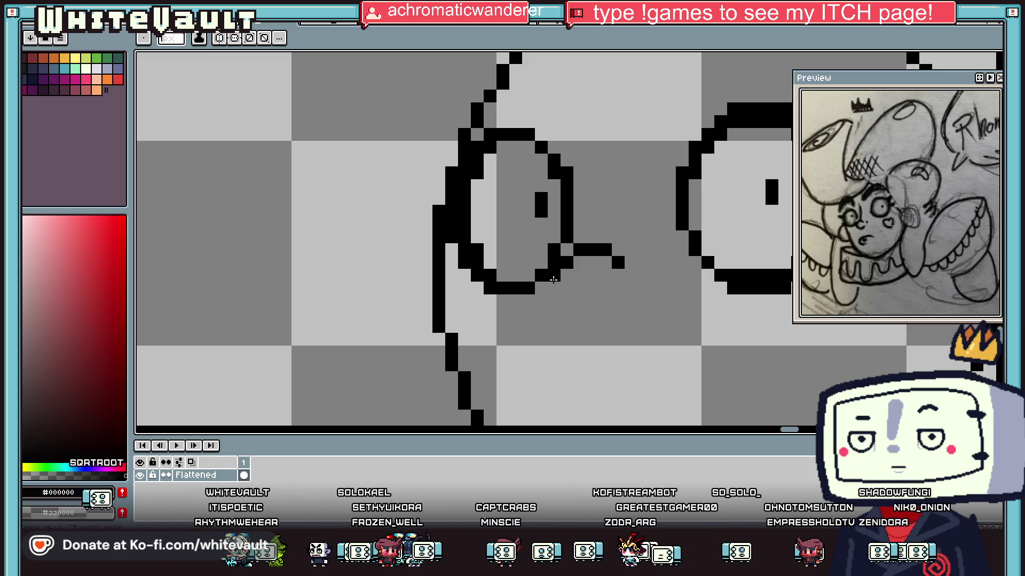
pyautogui.moveTo(577, 325); pyautogui.dragTo(602, 323)
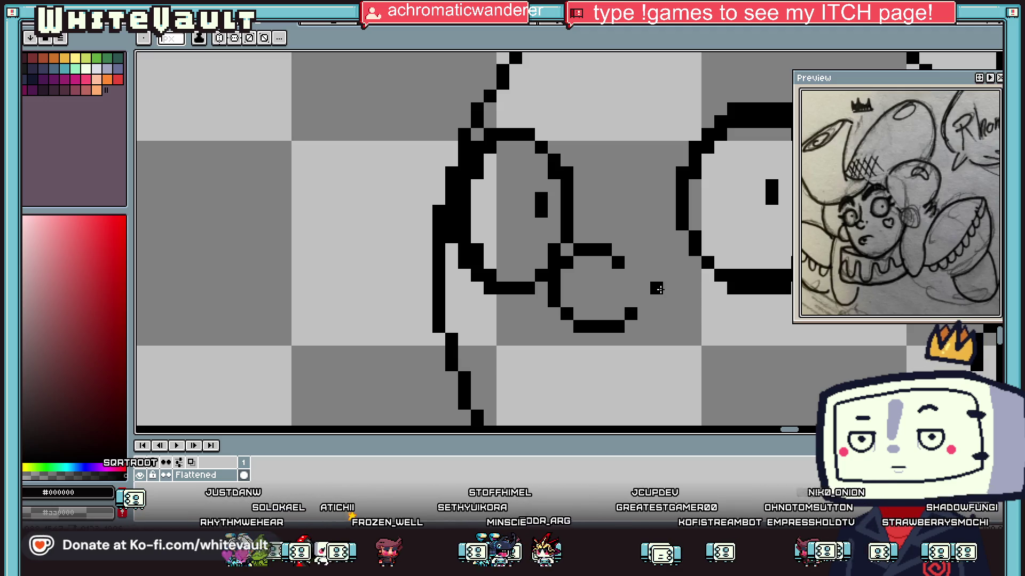
pyautogui.scroll(-2, 644, 289)
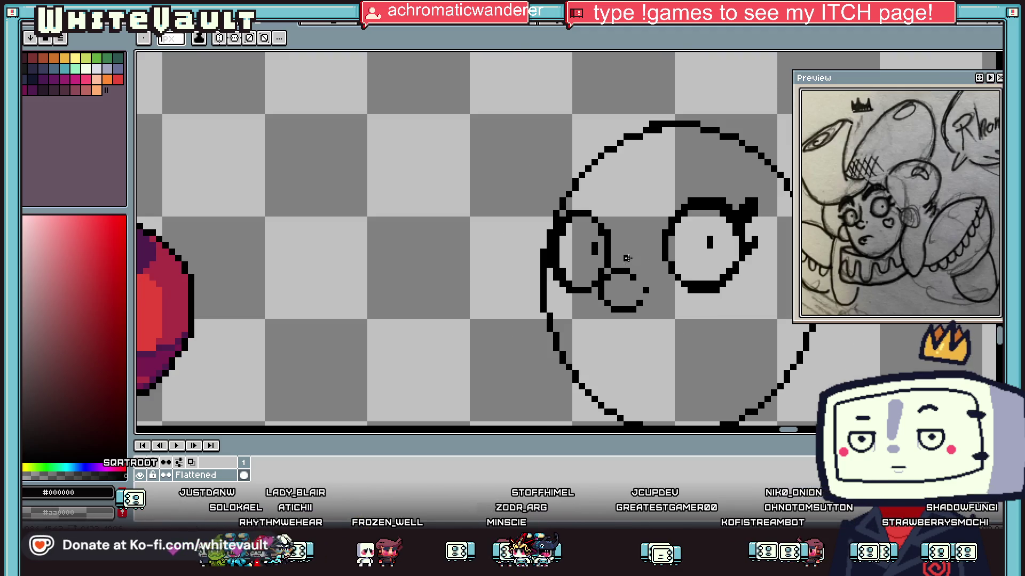
pyautogui.scroll(-1, 691, 281)
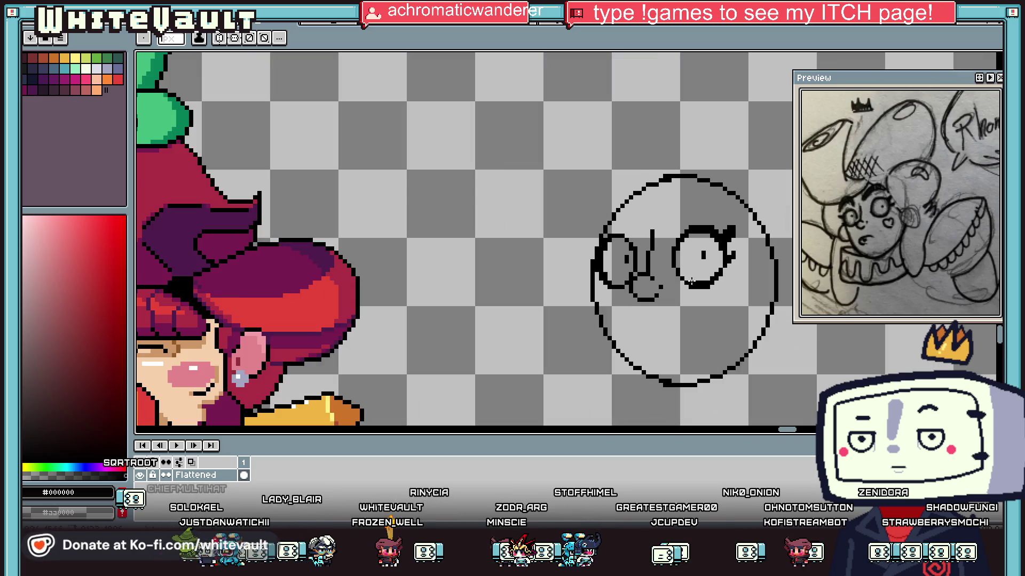
pyautogui.scroll(1, 738, 317)
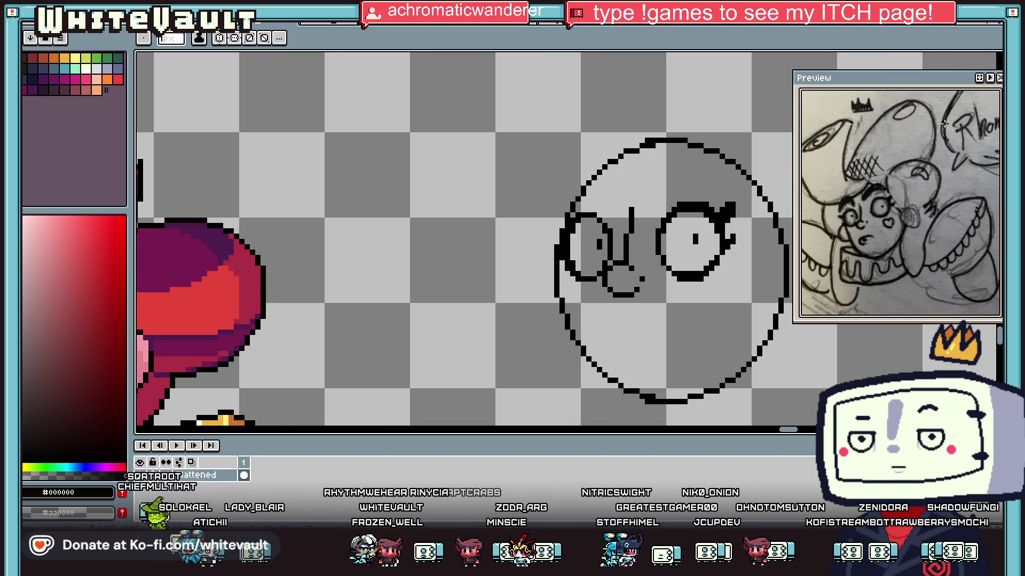
# Marquee-select the right eye and nudge it down, then select the left eye
pyautogui.click(1010, 75)
pyautogui.moveTo(640, 193)
pyautogui.mouseDown()
pyautogui.moveTo(750, 221)
pyautogui.moveTo(758, 236)
pyautogui.mouseUp()
pyautogui.scroll(2, 707, 233)
pyautogui.keyDown('shift'); pyautogui.moveTo(667, 238); pyautogui.dragTo(701, 255); pyautogui.keyUp('shift')
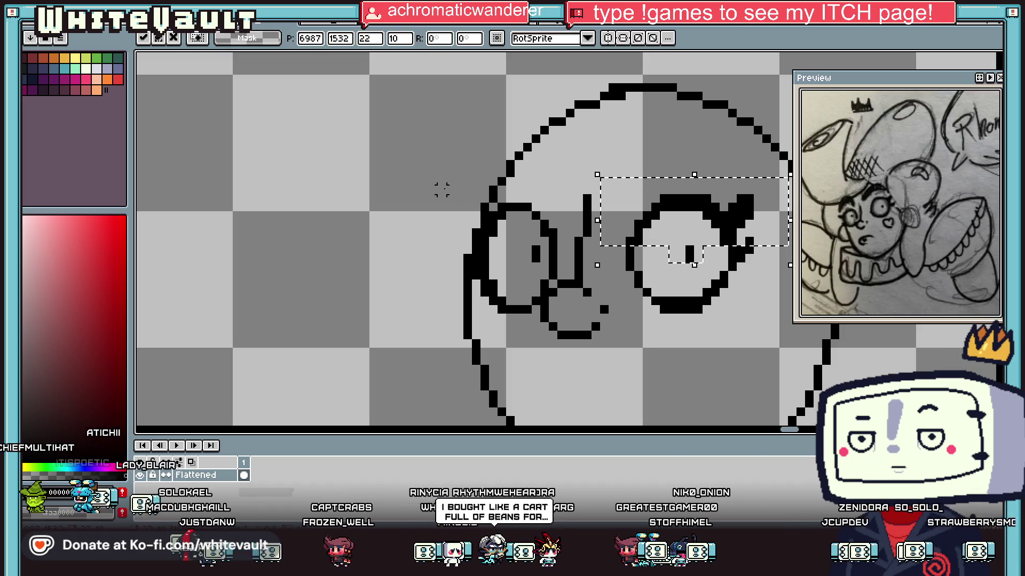
pyautogui.click(550, 248)
pyautogui.moveTo(486, 200)
pyautogui.mouseDown()
pyautogui.moveTo(560, 266)
pyautogui.moveTo(509, 268)
pyautogui.mouseUp()
pyautogui.scroll(-1, 560, 281)
pyautogui.scroll(-2, 568, 283)
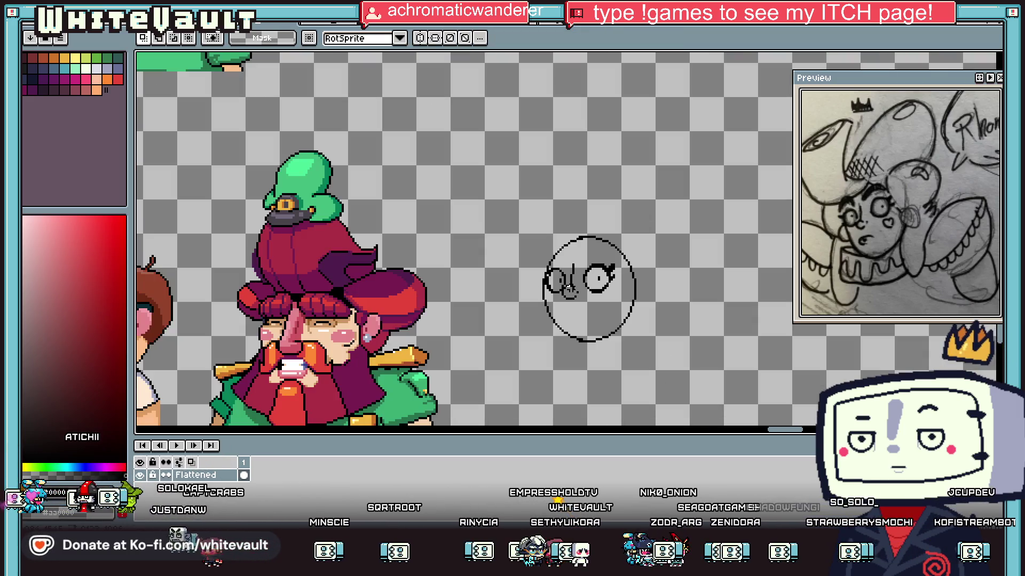
pyautogui.scroll(3, 586, 282)
# Erase the lower pixel of the right pupil
pyautogui.press('e')
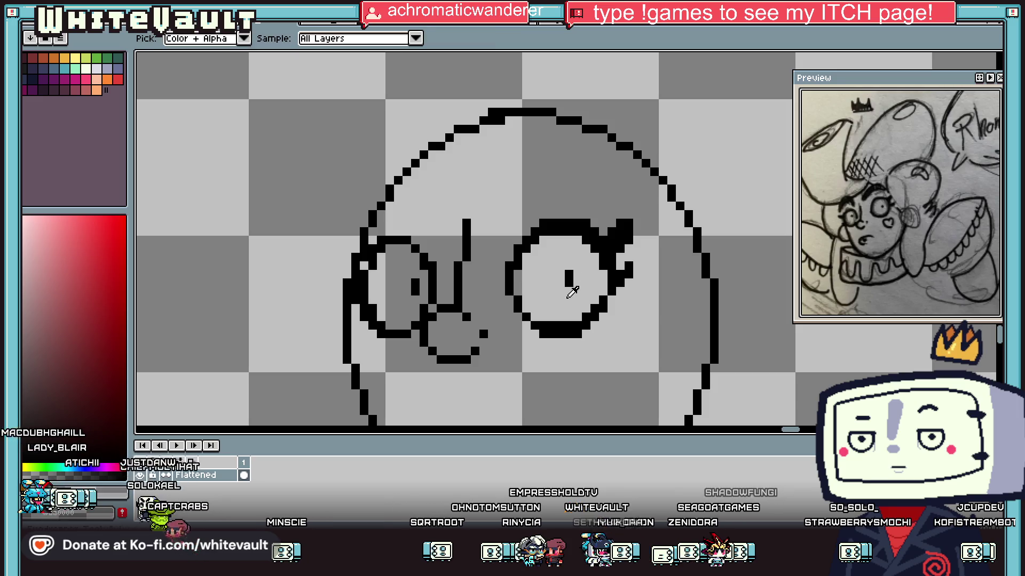
pyautogui.click(569, 283)
pyautogui.scroll(-1, 415, 291)
pyautogui.scroll(-1, 587, 331)
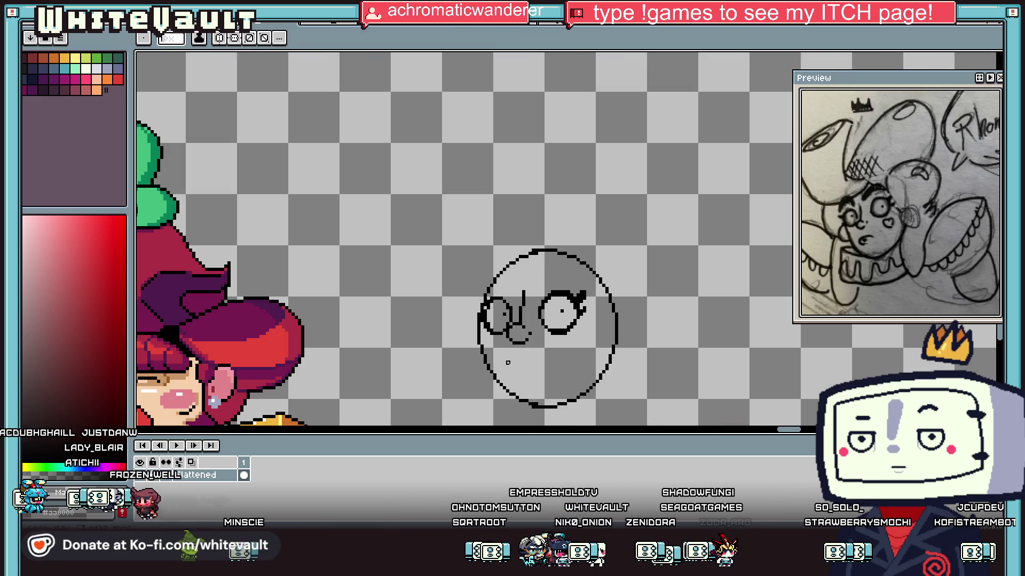
pyautogui.scroll(1, 569, 357)
pyautogui.press('i')
pyautogui.scroll(1, 568, 357)
pyautogui.scroll(2, 499, 308)
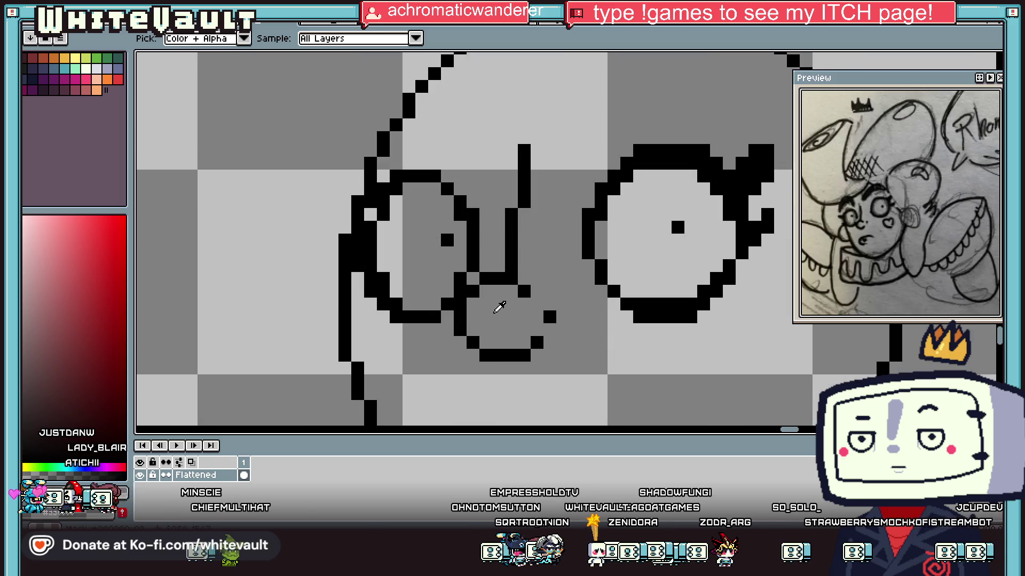
# Pencil a short black mouth line below the nose
pyautogui.press('b')
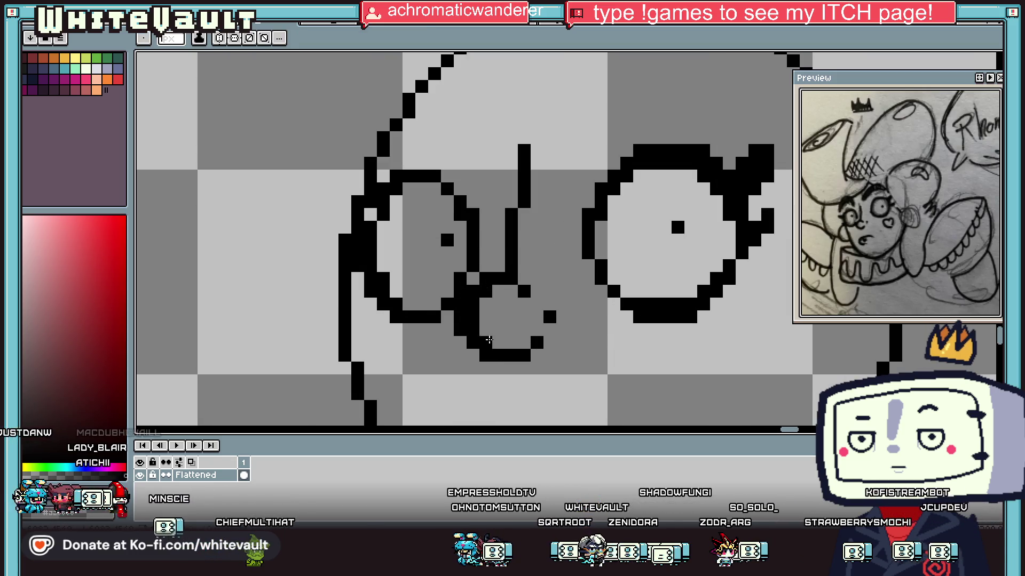
pyautogui.moveTo(489, 339); pyautogui.dragTo(536, 343)
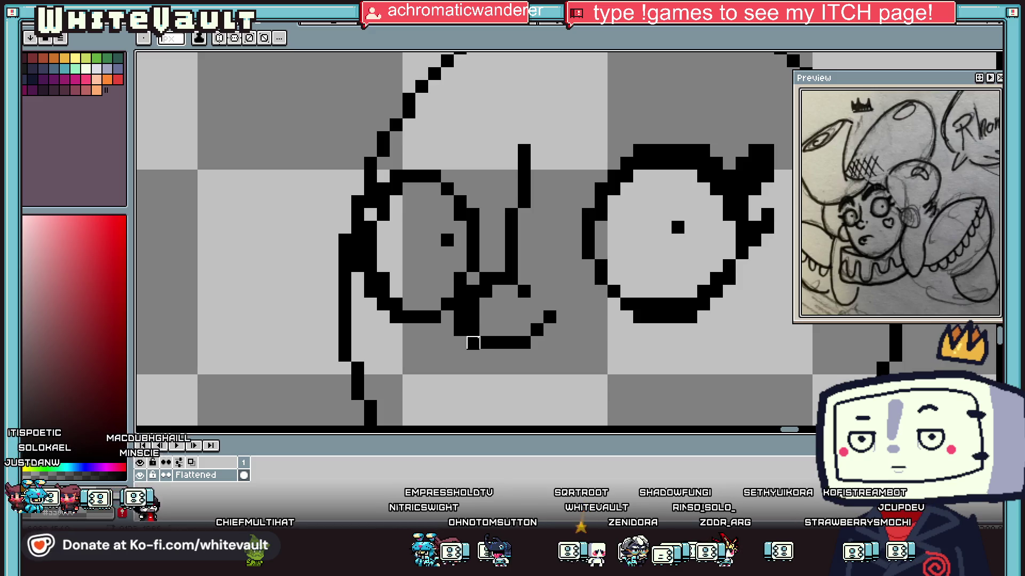
pyautogui.scroll(-4, 513, 299)
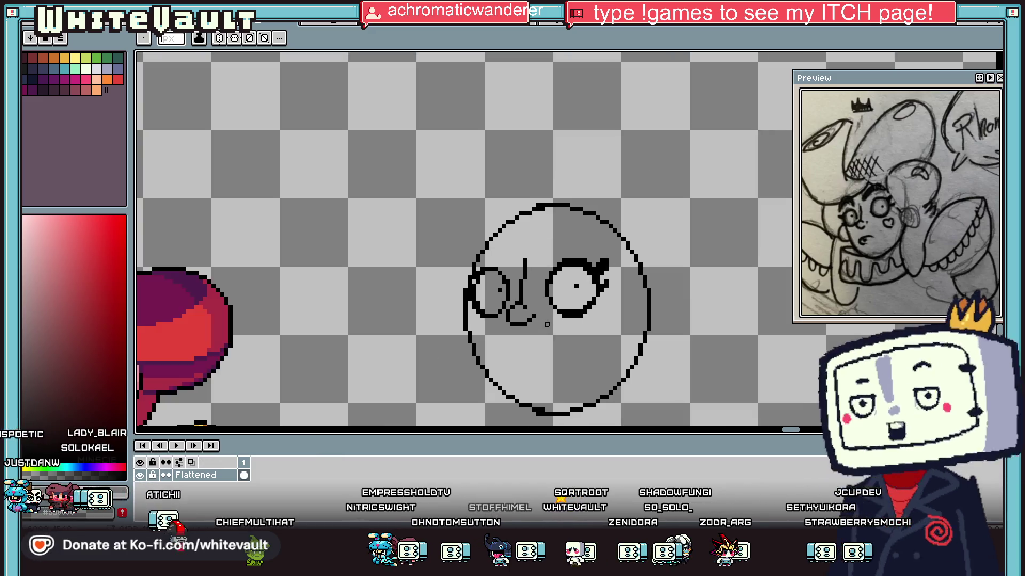
pyautogui.scroll(2, 534, 306)
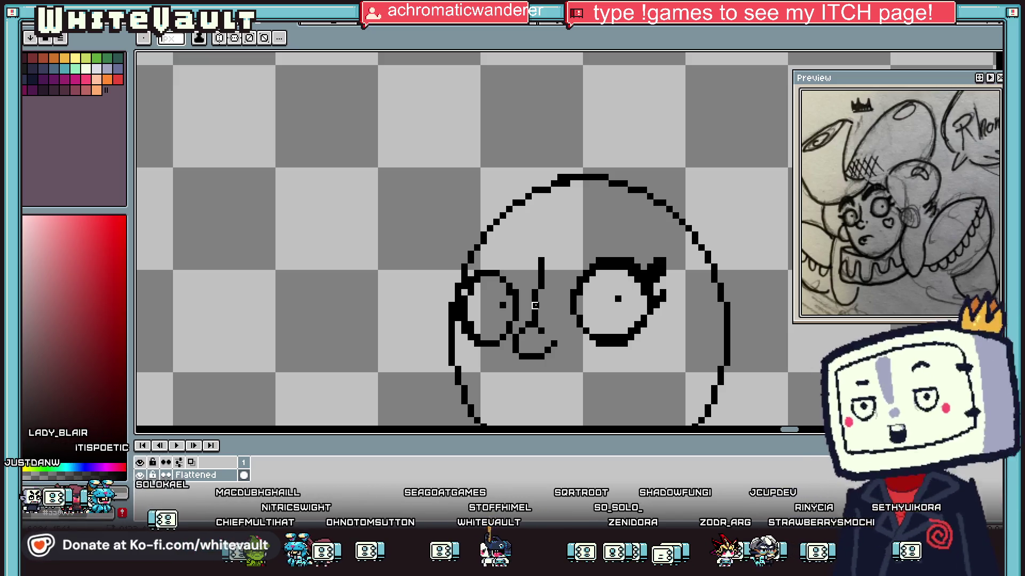
pyautogui.press('i')
pyautogui.scroll(-3, 535, 305)
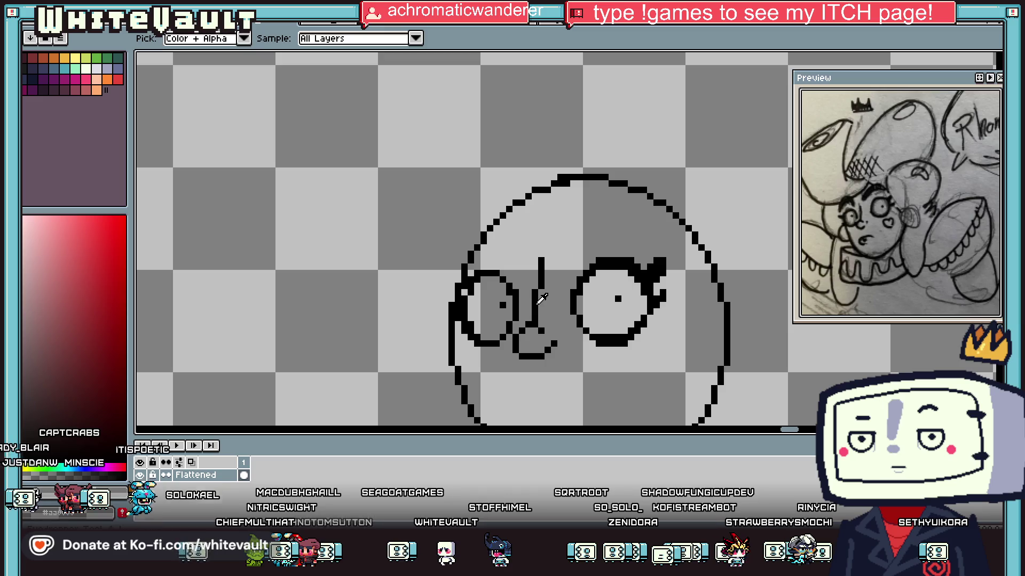
pyautogui.scroll(3, 581, 293)
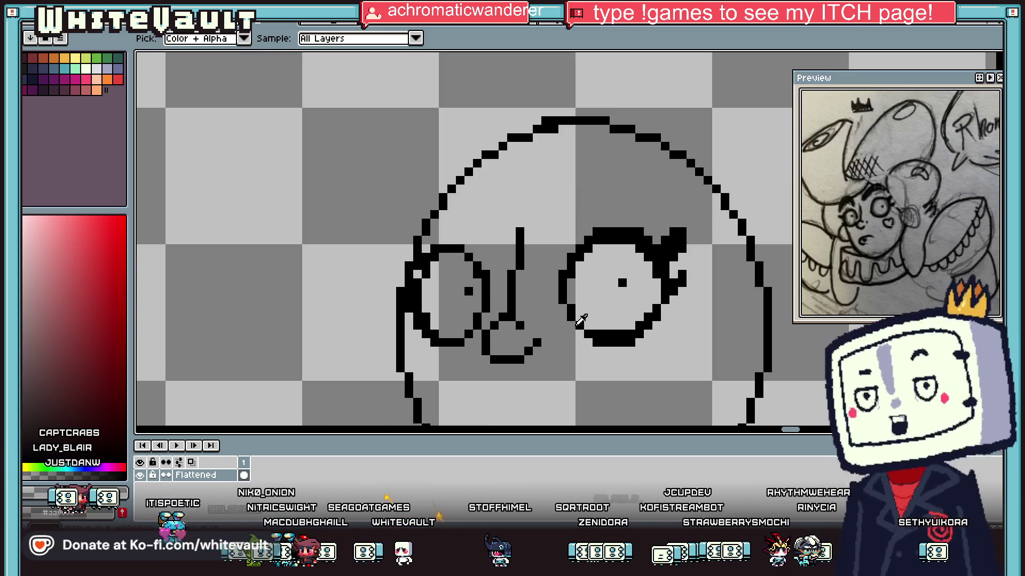
pyautogui.scroll(-3, 629, 347)
pyautogui.scroll(2, 642, 387)
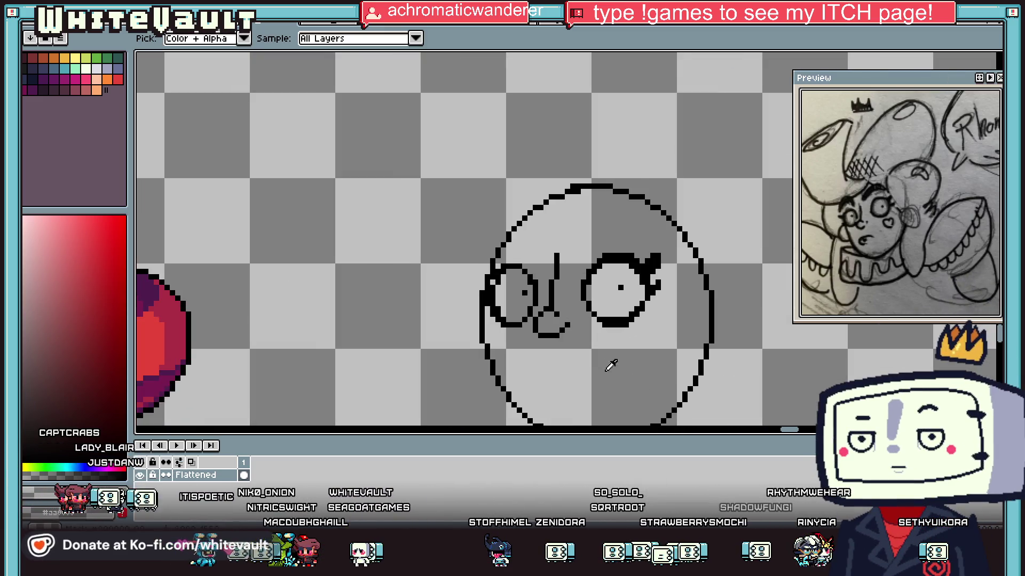
pyautogui.scroll(1, 573, 356)
# Extend the mouth line with two more pixels to the right
pyautogui.press('b')
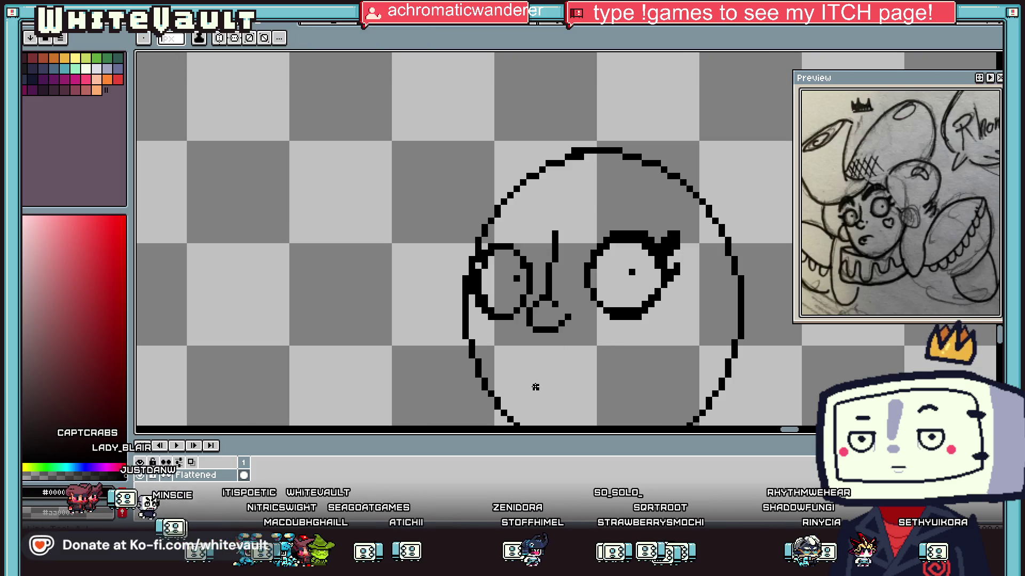
pyautogui.scroll(2, 534, 385)
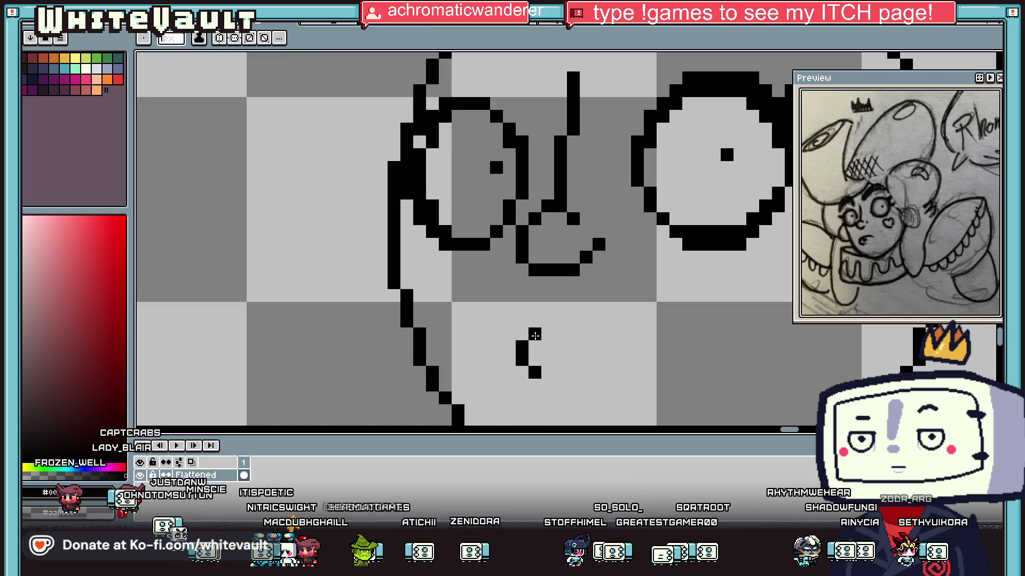
pyautogui.click(638, 359)
pyautogui.click(650, 359)
pyautogui.scroll(-6, 654, 359)
pyautogui.press('i')
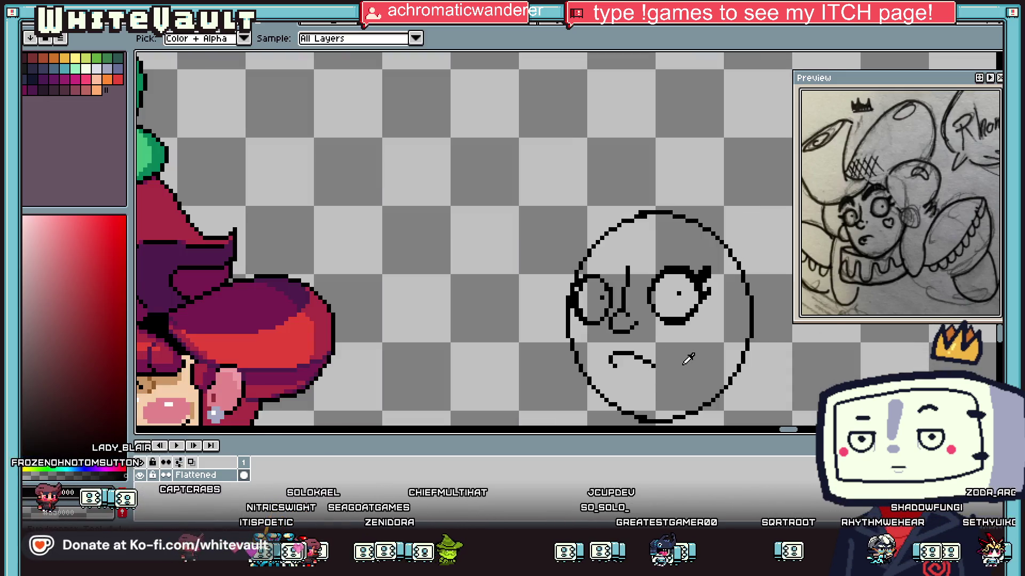
pyautogui.scroll(2, 688, 360)
pyautogui.scroll(-1, 667, 363)
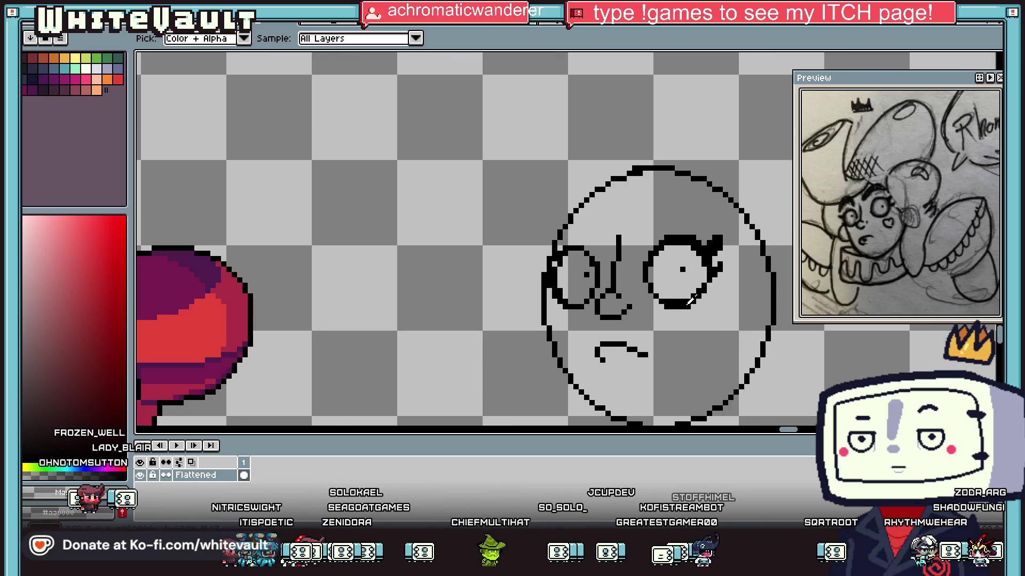
pyautogui.press('b')
pyautogui.scroll(2, 703, 291)
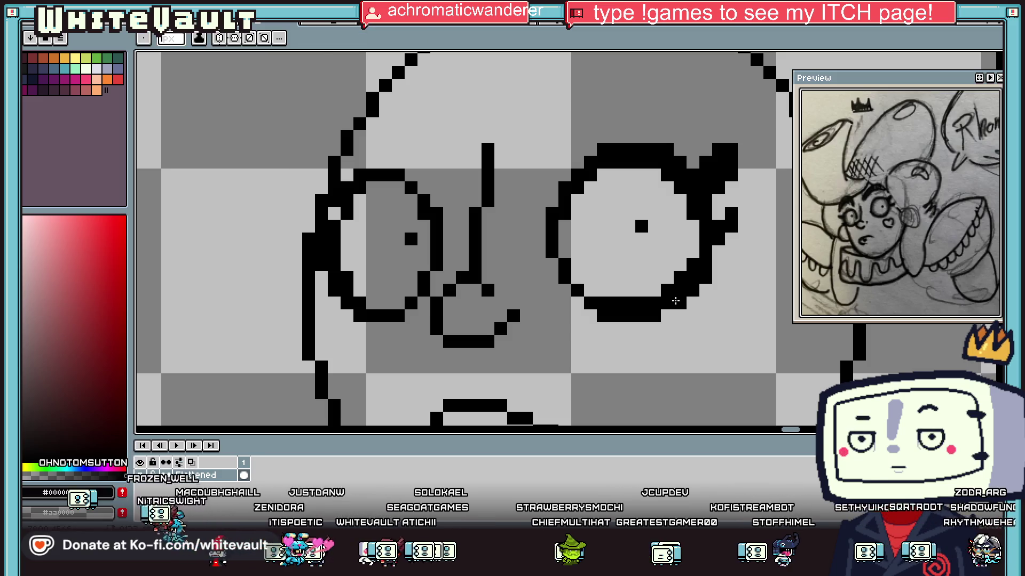
pyautogui.press('i')
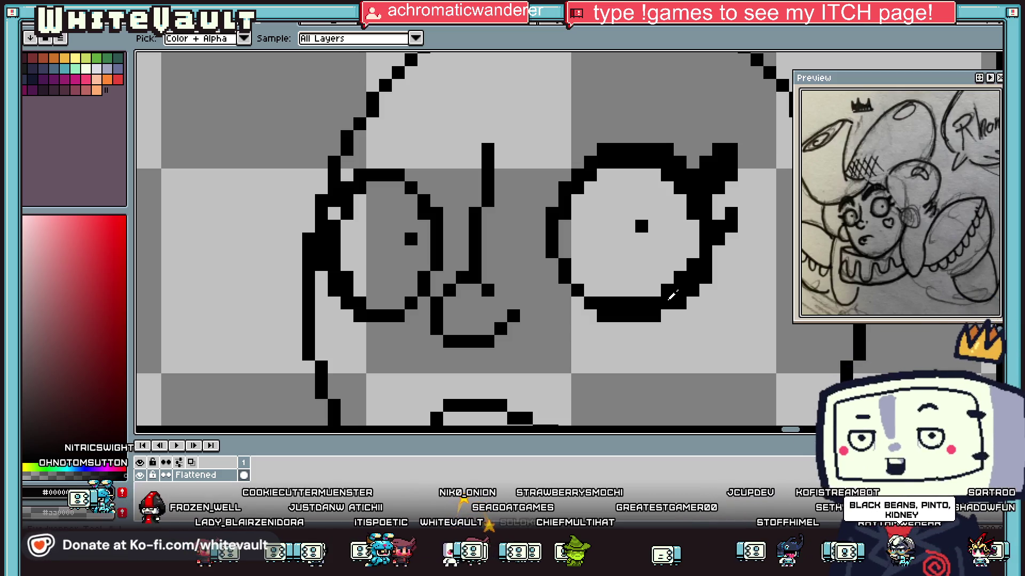
pyautogui.scroll(-2, 694, 288)
pyautogui.scroll(1, 713, 289)
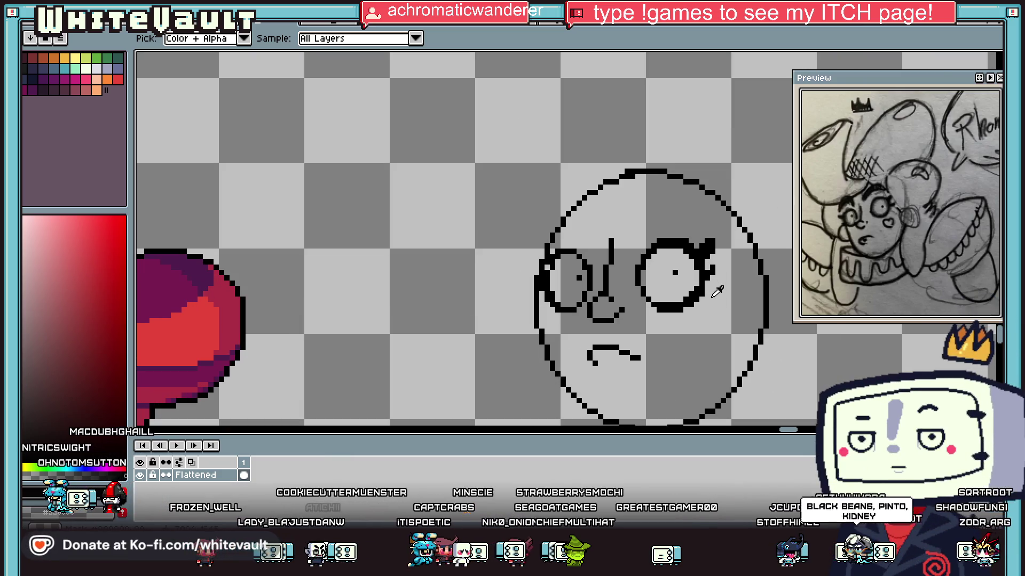
pyautogui.scroll(2, 651, 380)
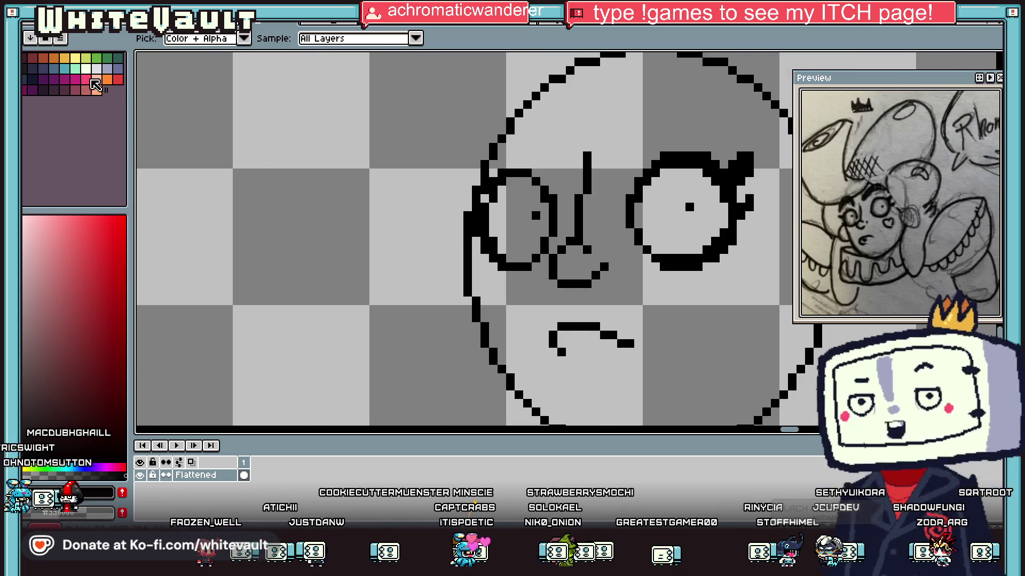
# Choose pink and draw pink lines beside and down the nose
pyautogui.click(86, 79)
pyautogui.press('b')
pyautogui.moveTo(586, 196); pyautogui.dragTo(587, 227)
pyautogui.scroll(2, 590, 202)
pyautogui.moveTo(587, 283); pyautogui.dragTo(534, 318)
# Add more pink pixels beside the black line and along the nose
pyautogui.click(599, 111)
pyautogui.moveTo(597, 116); pyautogui.dragTo(599, 169)
pyautogui.scroll(-5, 599, 170)
pyautogui.scroll(4, 594, 262)
pyautogui.click(596, 264)
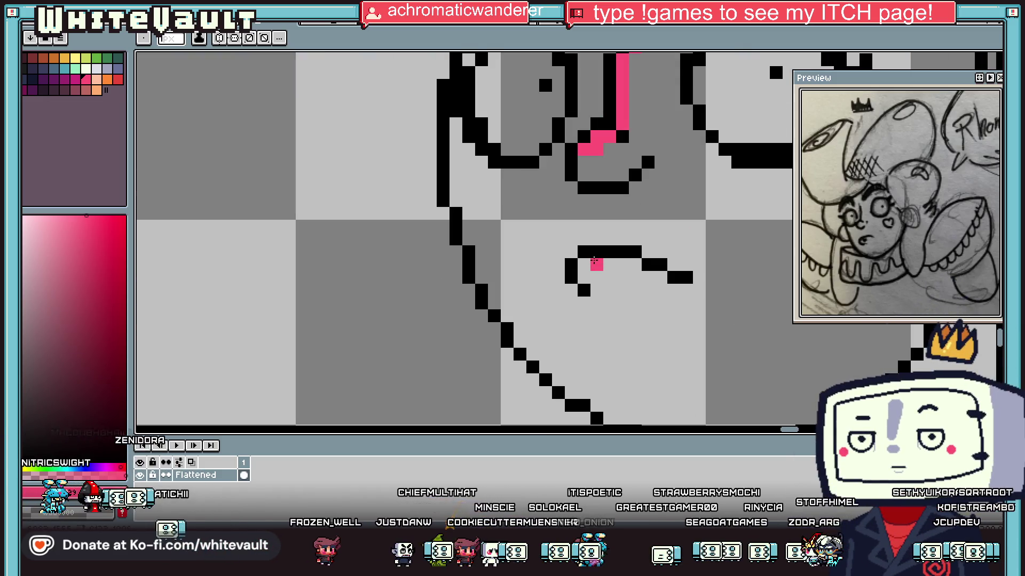
pyautogui.scroll(-3, 689, 286)
pyautogui.scroll(2, 659, 286)
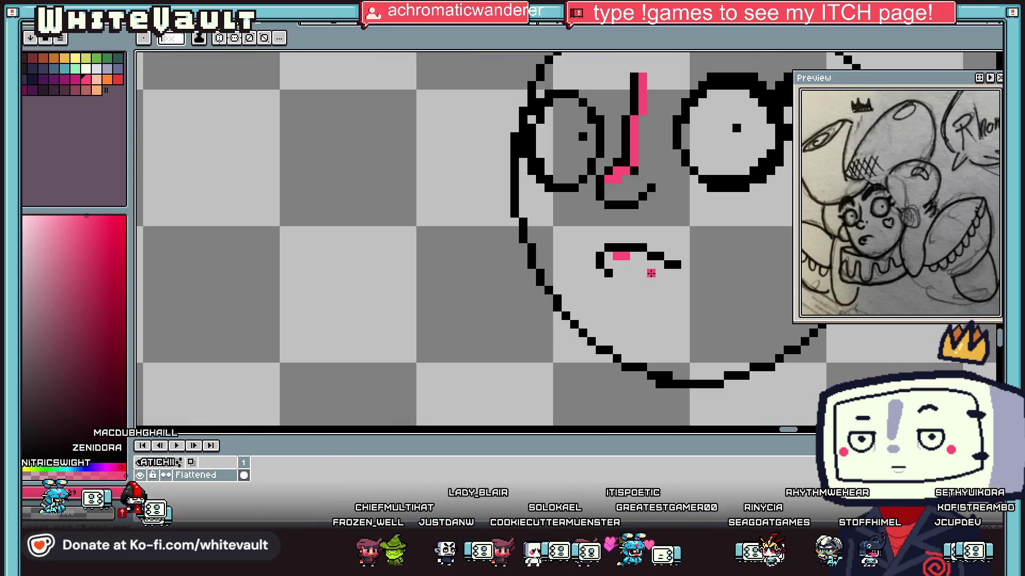
pyautogui.press('i')
pyautogui.scroll(2, 619, 256)
pyautogui.scroll(-3, 613, 265)
pyautogui.press('b')
# Outline a pink heart on the right cheek and bucket-fill its interior
pyautogui.click(732, 245)
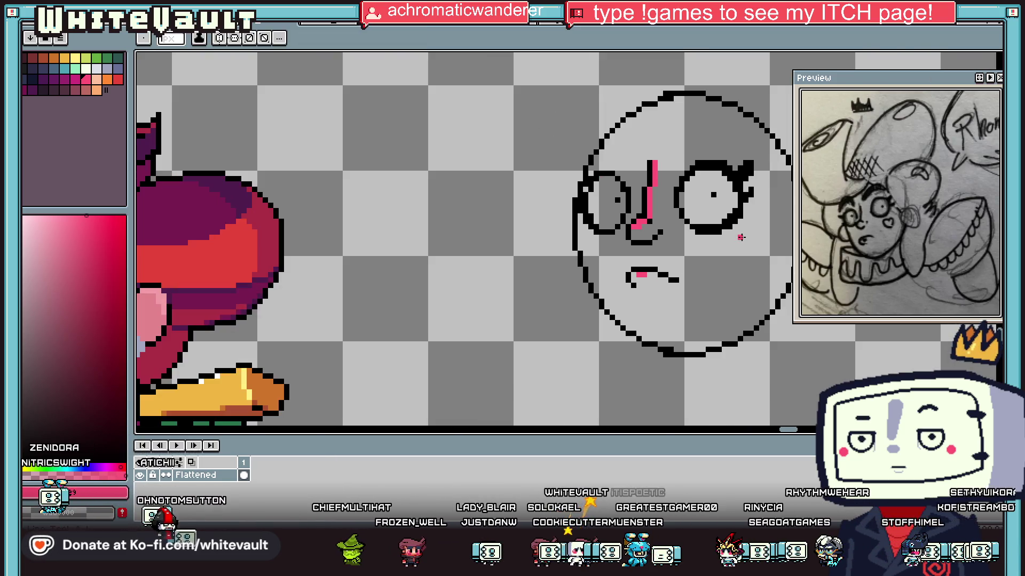
pyautogui.scroll(3, 735, 242)
pyautogui.moveTo(685, 247)
pyautogui.mouseDown()
pyautogui.moveTo(689, 293)
pyautogui.moveTo(721, 314)
pyautogui.mouseUp()
pyautogui.moveTo(752, 228)
pyautogui.mouseDown()
pyautogui.moveTo(772, 228)
pyautogui.moveTo(786, 259)
pyautogui.mouseUp()
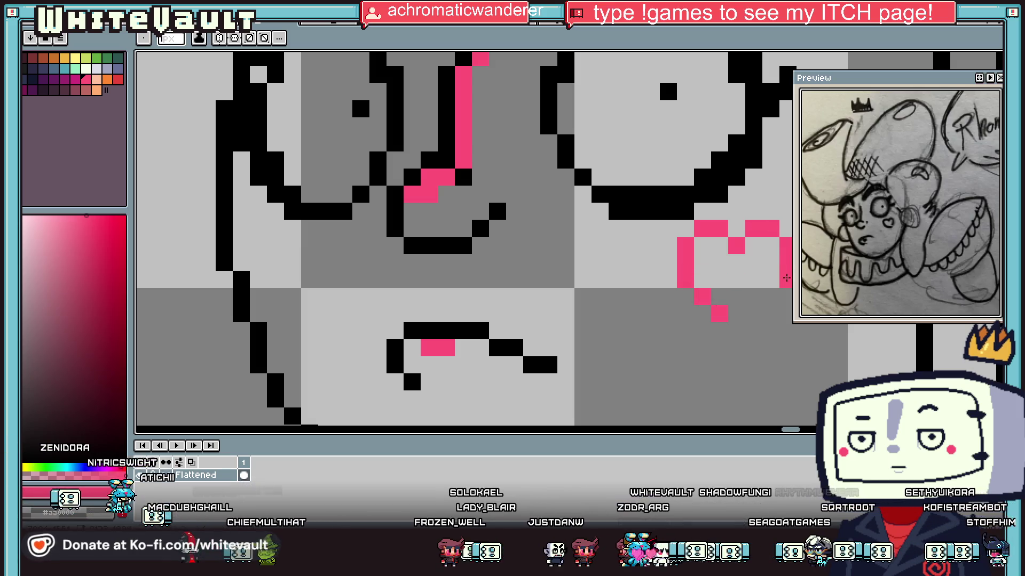
pyautogui.click(737, 330)
pyautogui.press('g')
pyautogui.click(733, 268)
pyautogui.press('i')
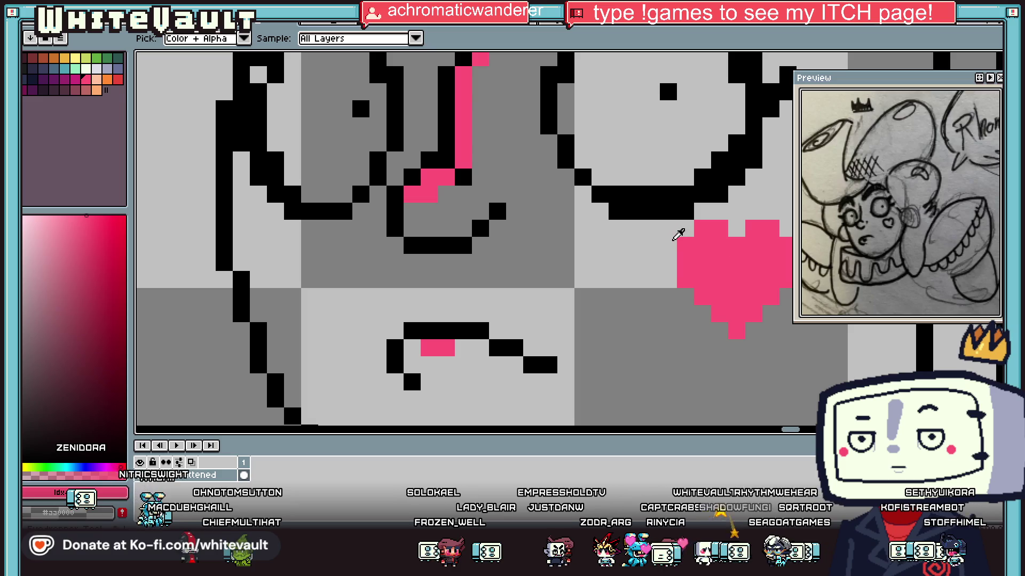
pyautogui.scroll(-5, 678, 235)
pyautogui.click(422, 279)
# Bucket-fill the round face with the peach skin colour
pyautogui.press('g')
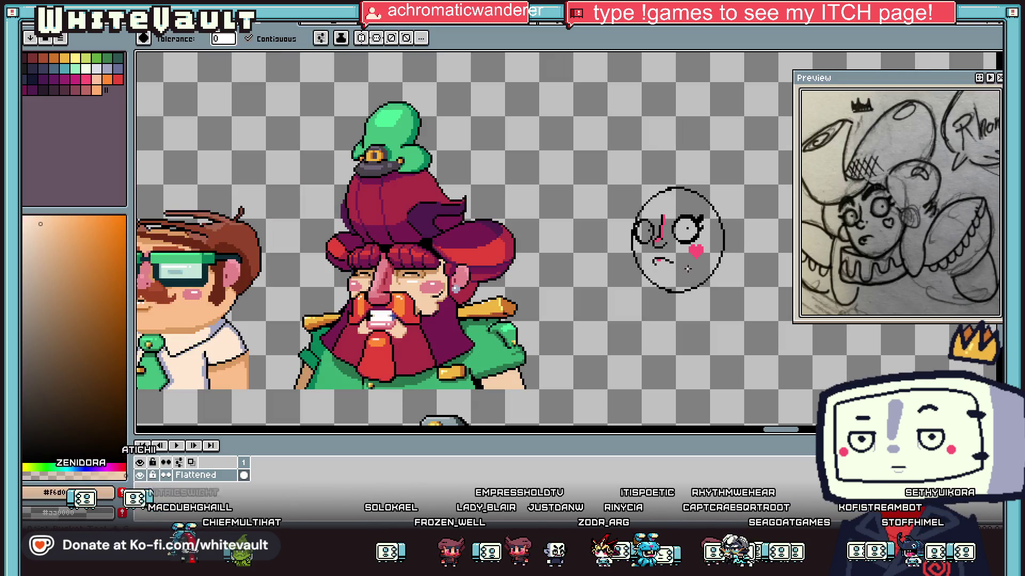
pyautogui.click(688, 269)
pyautogui.scroll(3, 725, 210)
# Pick black from the eyelash and draw the right eyebrow across the forehead
pyautogui.press('i')
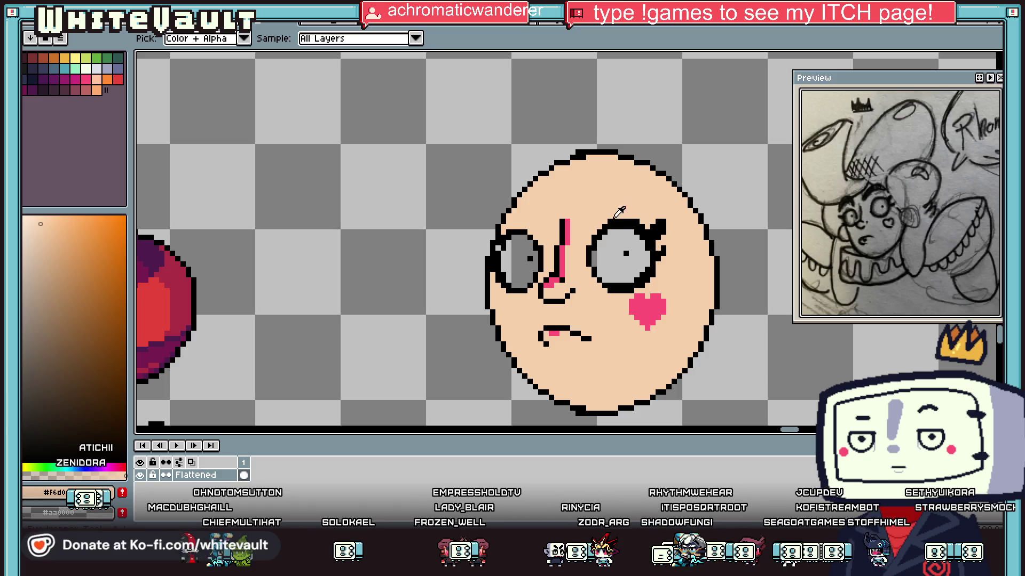
pyautogui.click(635, 215)
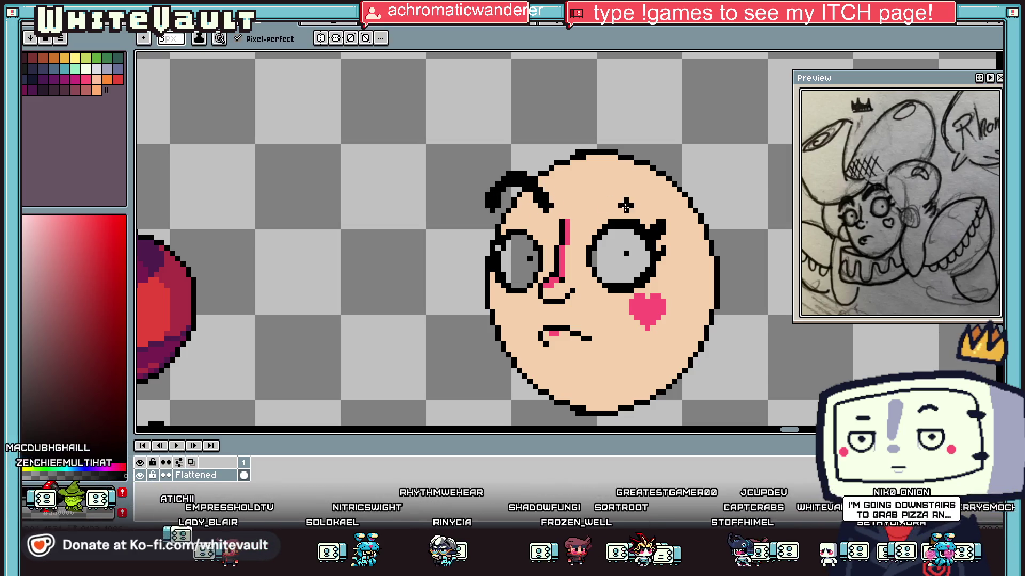
pyautogui.moveTo(584, 207); pyautogui.dragTo(615, 184)
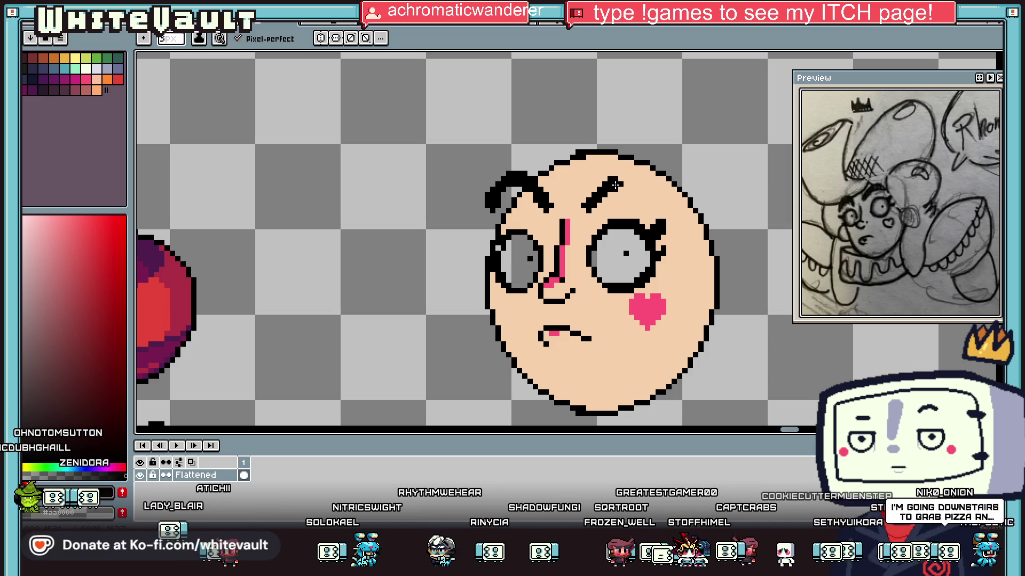
# Recolour the grey patch by the hair with skin and add a black brow pixel
pyautogui.scroll(-2, 657, 211)
pyautogui.scroll(5, 497, 216)
pyautogui.press('g')
pyautogui.press('e')
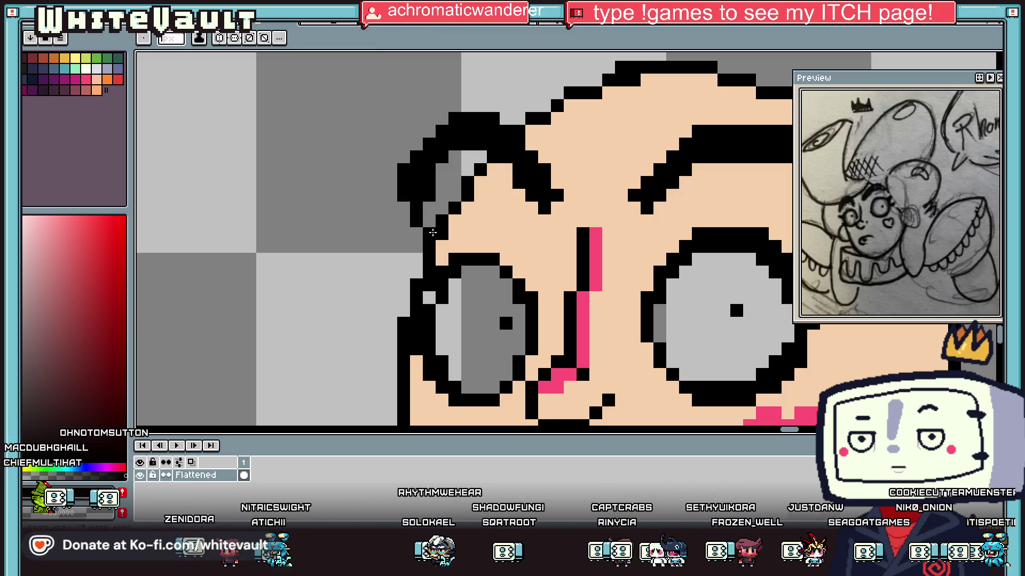
pyautogui.click(432, 232)
pyautogui.press('g')
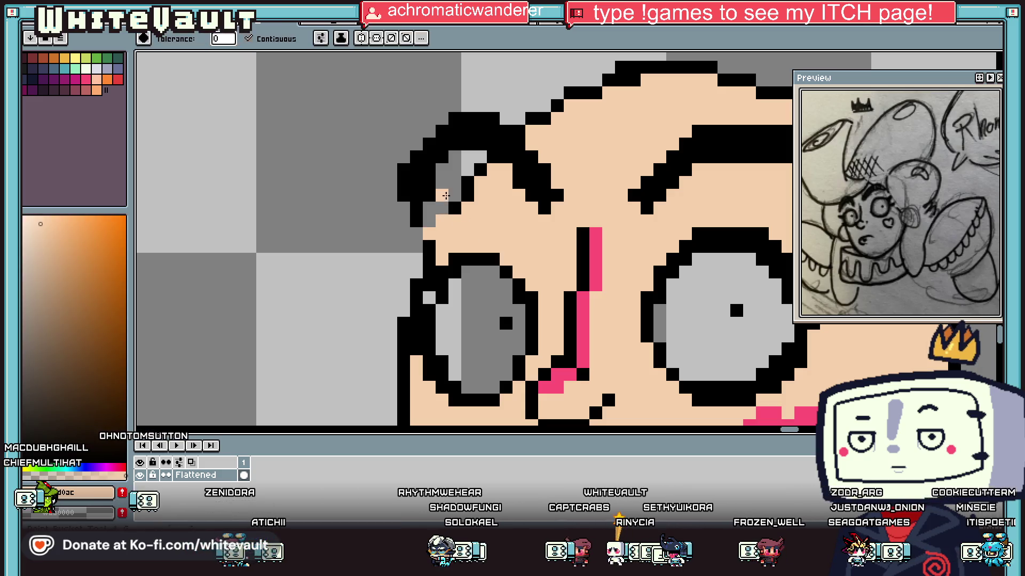
pyautogui.click(442, 213)
pyautogui.press('e')
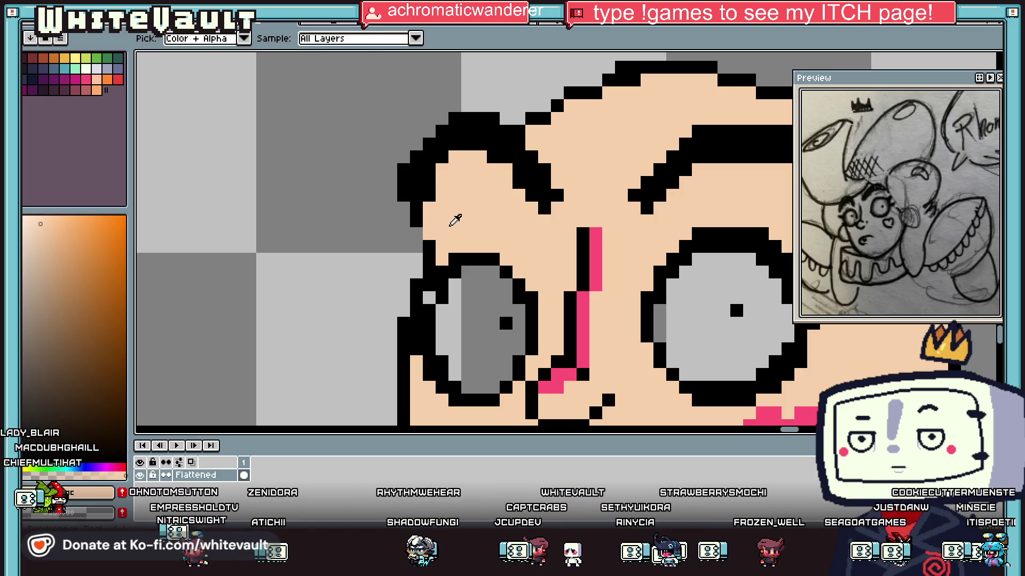
pyautogui.keyDown('alt'); pyautogui.click(417, 231); pyautogui.keyUp('alt')
pyautogui.click(480, 209)
pyautogui.scroll(-3, 480, 212)
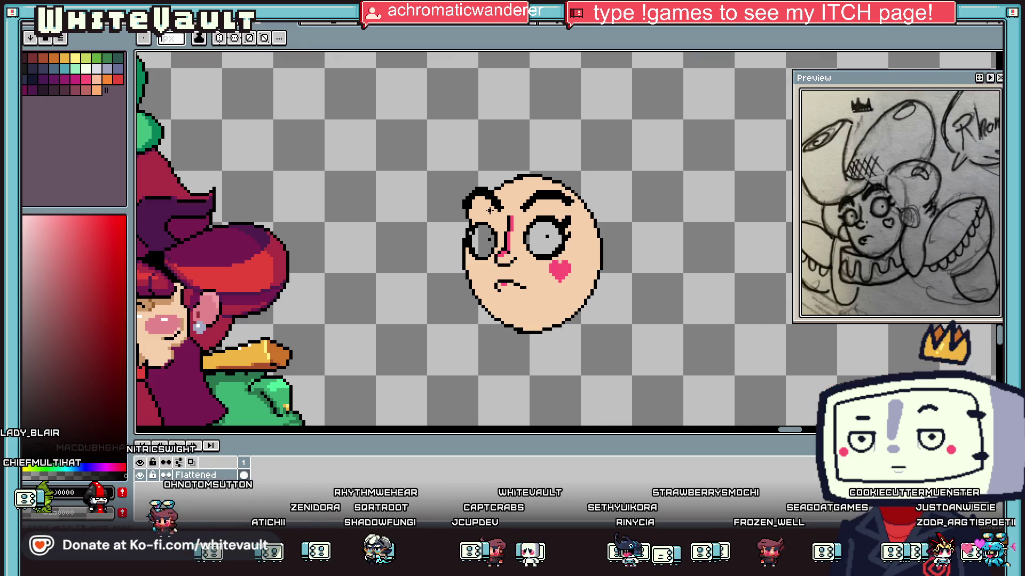
pyautogui.scroll(2, 423, 235)
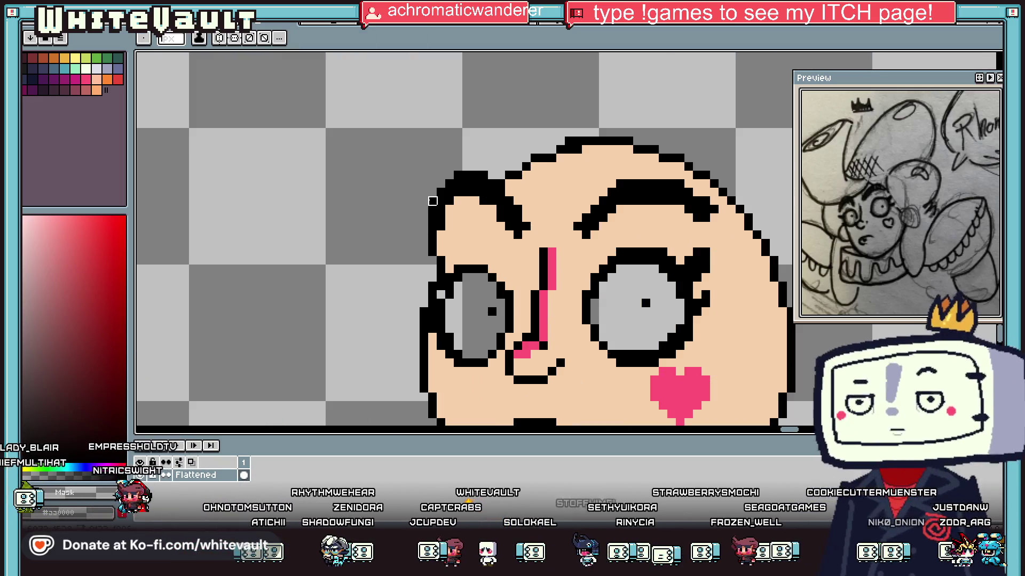
# Sample skin #f6d0ac and paint over the black top outline of the head
pyautogui.press('alt')
pyautogui.scroll(-3, 480, 179)
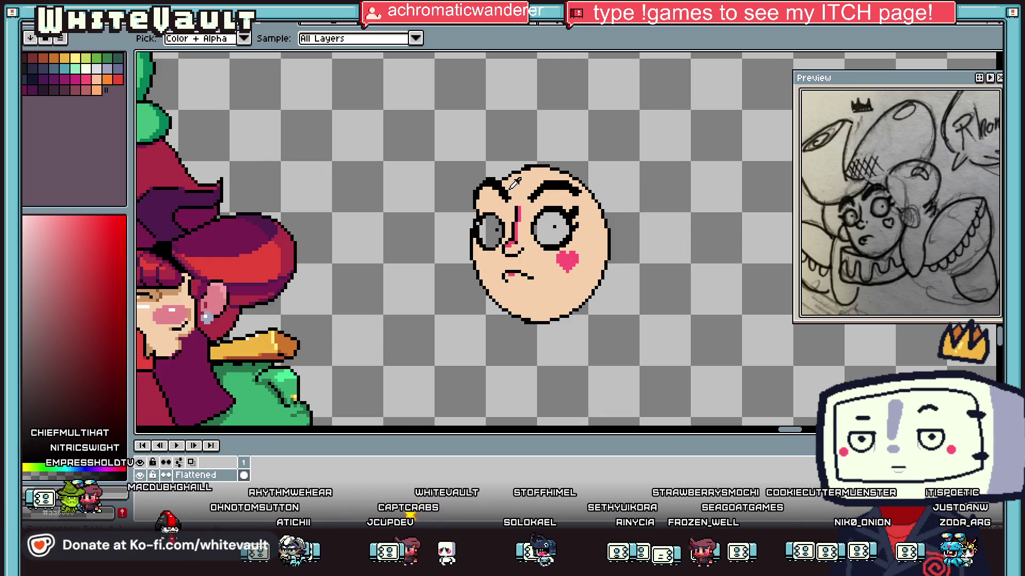
pyautogui.scroll(2, 511, 183)
pyautogui.click(510, 164)
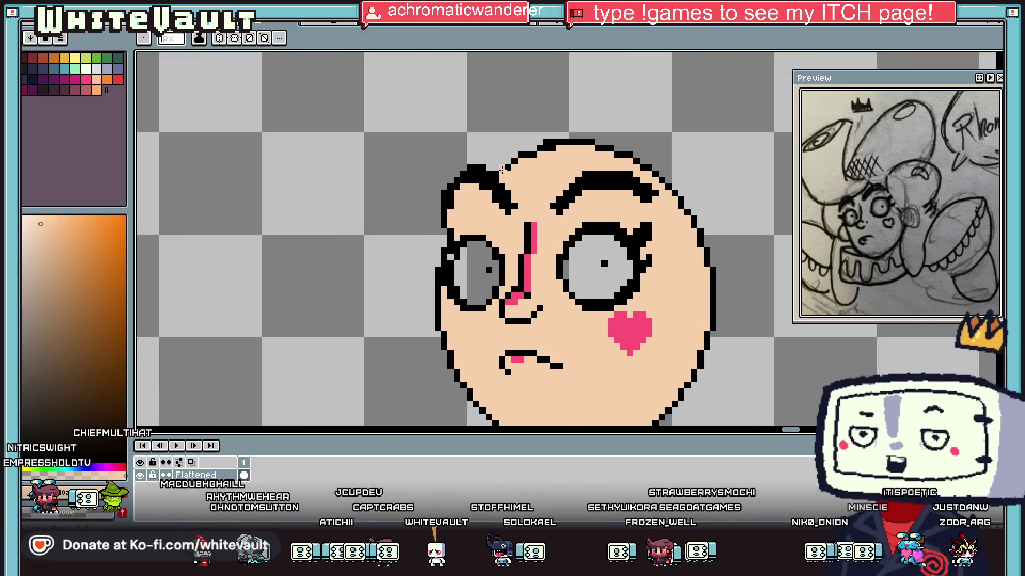
pyautogui.moveTo(504, 165); pyautogui.dragTo(547, 148)
pyautogui.press('g')
pyautogui.click(547, 146)
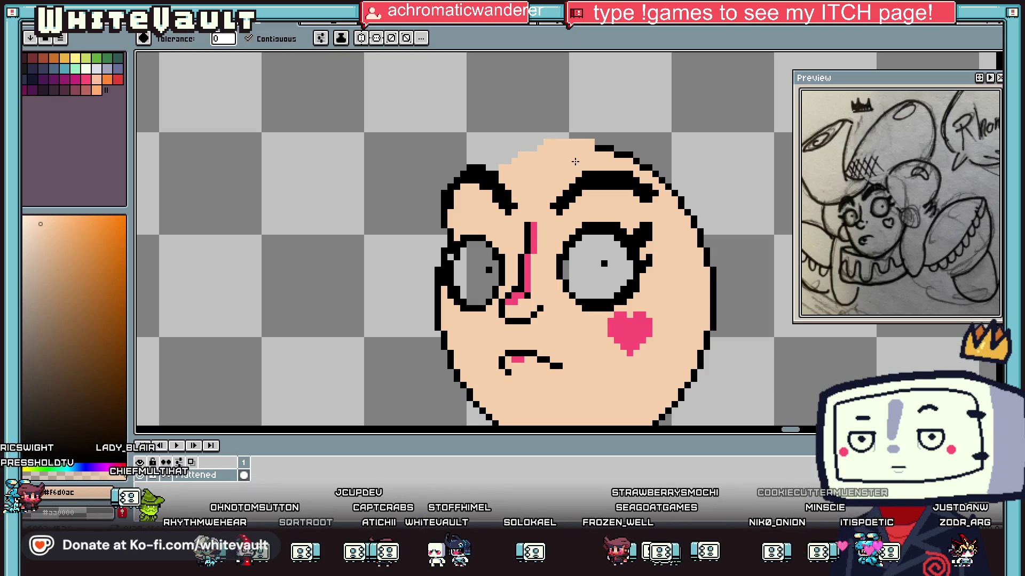
pyautogui.scroll(-1, 569, 151)
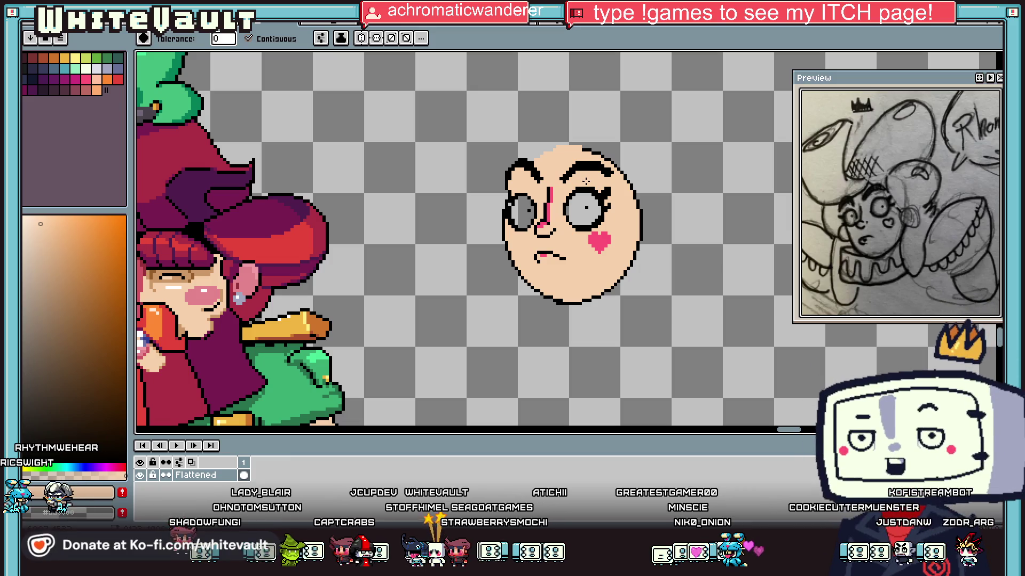
# Sample cream from another portrait and fill both eyes with it
pyautogui.press('i')
pyautogui.scroll(-5, 226, 290)
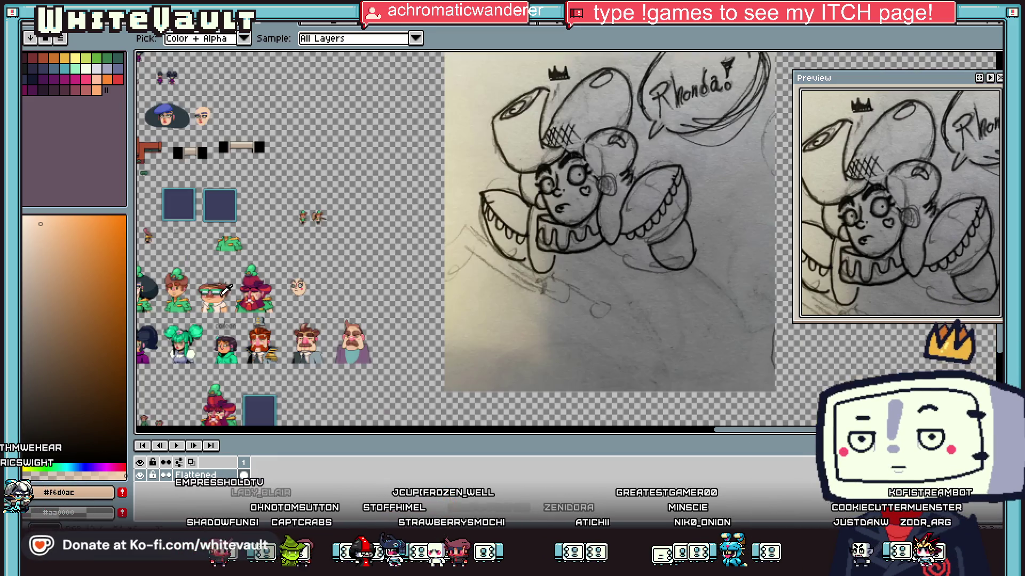
pyautogui.scroll(2, 225, 290)
pyautogui.scroll(3, 246, 373)
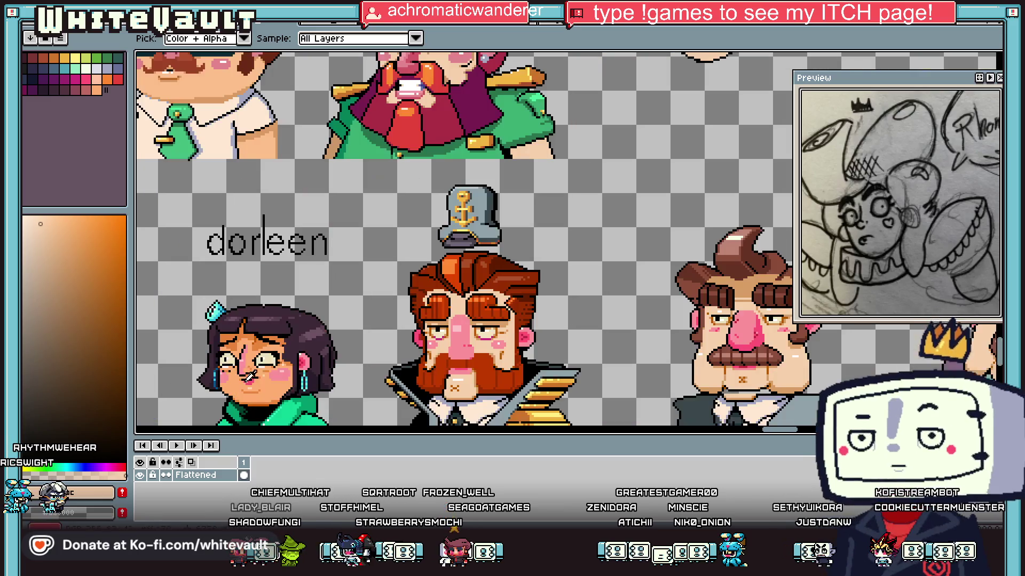
pyautogui.click(280, 351)
pyautogui.scroll(-3, 281, 351)
pyautogui.scroll(3, 406, 283)
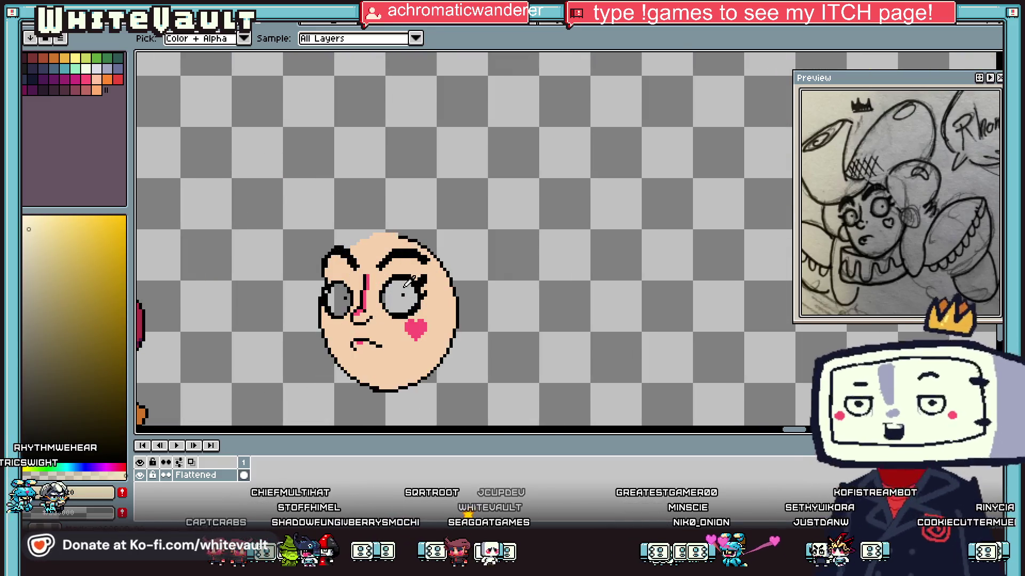
pyautogui.click(407, 283)
pyautogui.click(339, 294)
pyautogui.scroll(1, 339, 294)
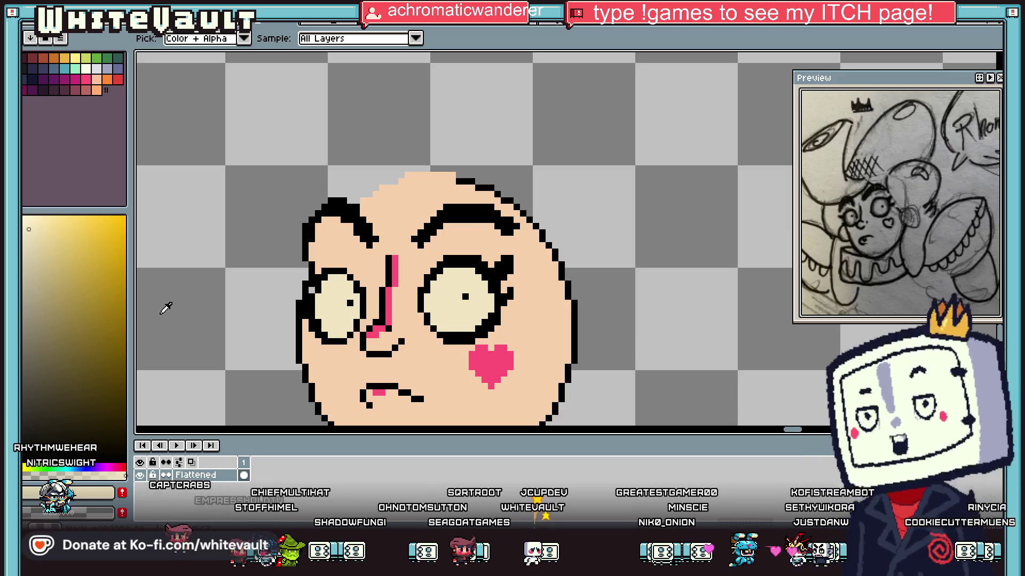
# Shade along the tops of both eyes in a darker gold
pyautogui.click(83, 264)
pyautogui.press('b')
pyautogui.scroll(1, 422, 275)
pyautogui.click(449, 283)
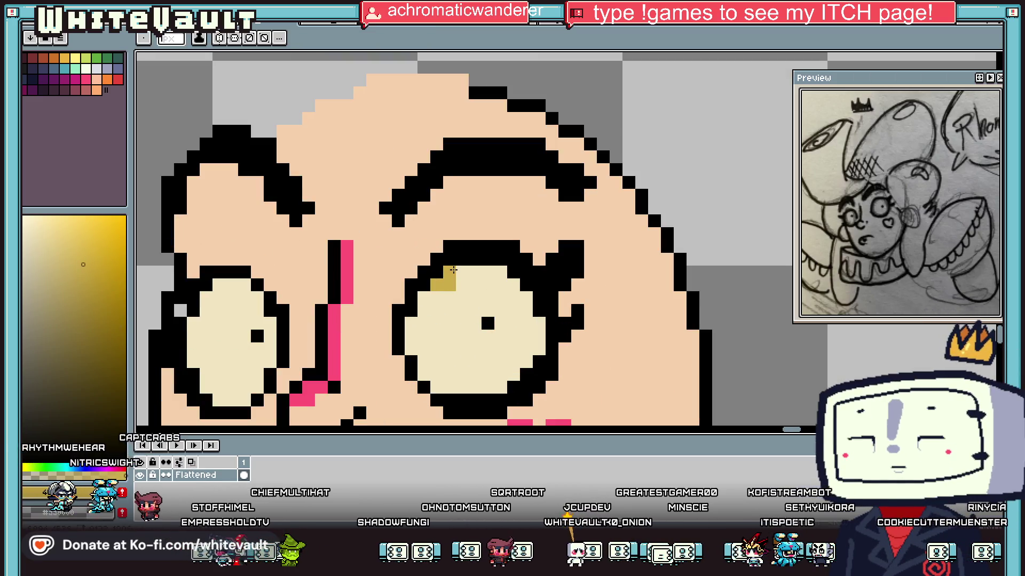
pyautogui.moveTo(453, 270); pyautogui.dragTo(505, 273)
pyautogui.click(422, 298)
pyautogui.click(257, 296)
pyautogui.moveTo(258, 296)
pyautogui.mouseDown()
pyautogui.moveTo(219, 285)
pyautogui.moveTo(213, 298)
pyautogui.mouseUp()
# Add small white highlights beside both pupils
pyautogui.press('i')
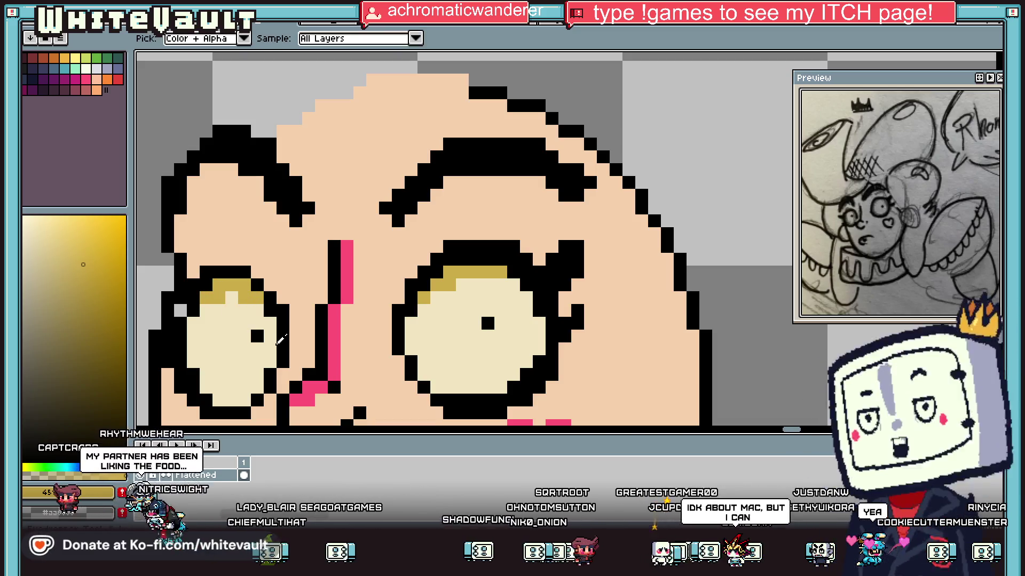
pyautogui.click(469, 314)
pyautogui.press('b')
pyautogui.moveTo(470, 308); pyautogui.dragTo(475, 323)
pyautogui.moveTo(232, 323); pyautogui.dragTo(235, 331)
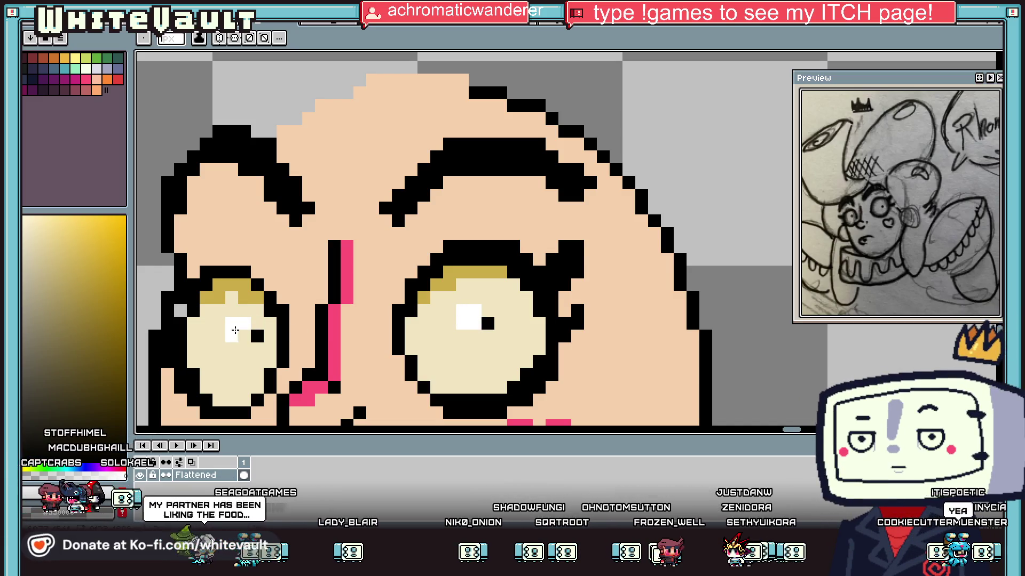
pyautogui.scroll(-5, 483, 356)
pyautogui.scroll(3, 470, 378)
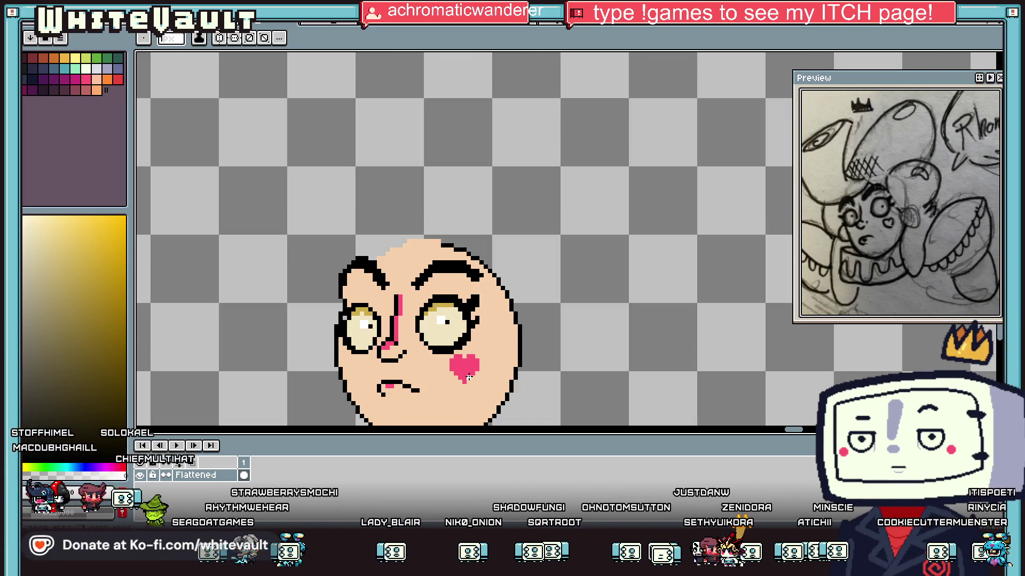